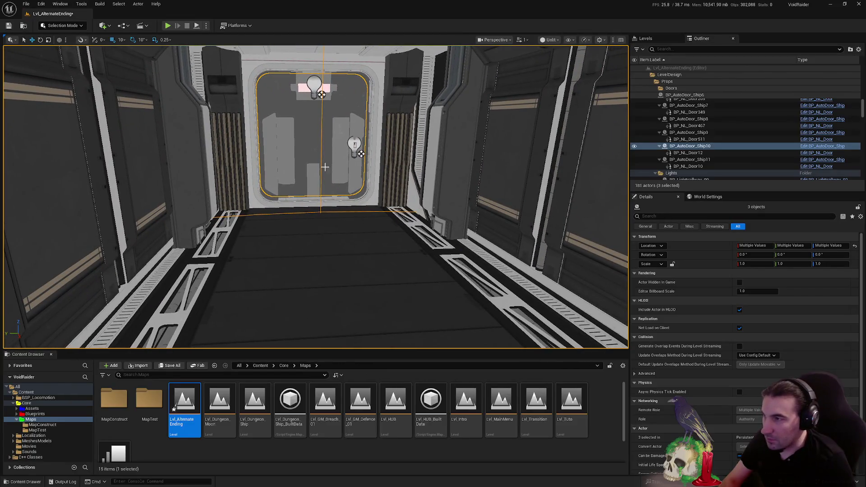
Step: Select the Ship9 auto door in the hallway and frame it in the view
click(325, 167)
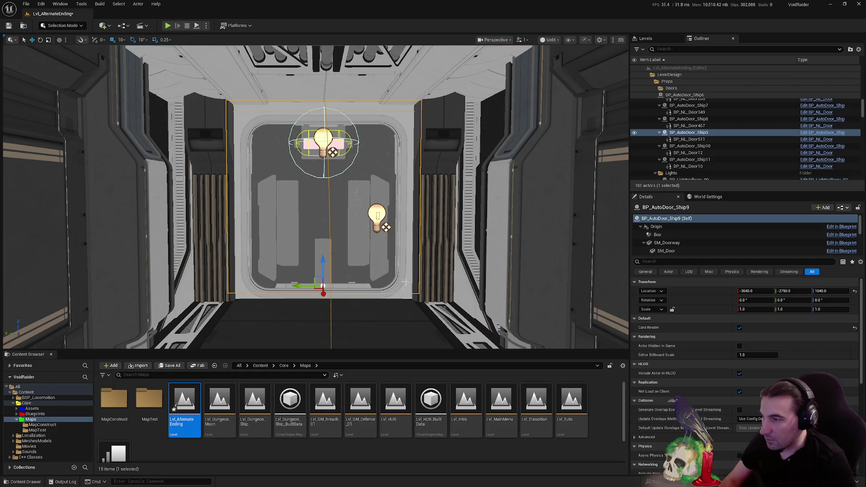
click(405, 282)
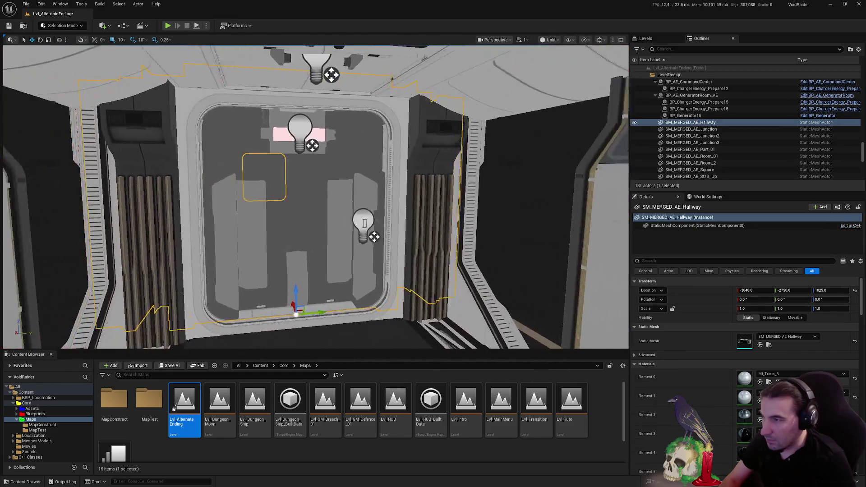
click(326, 257)
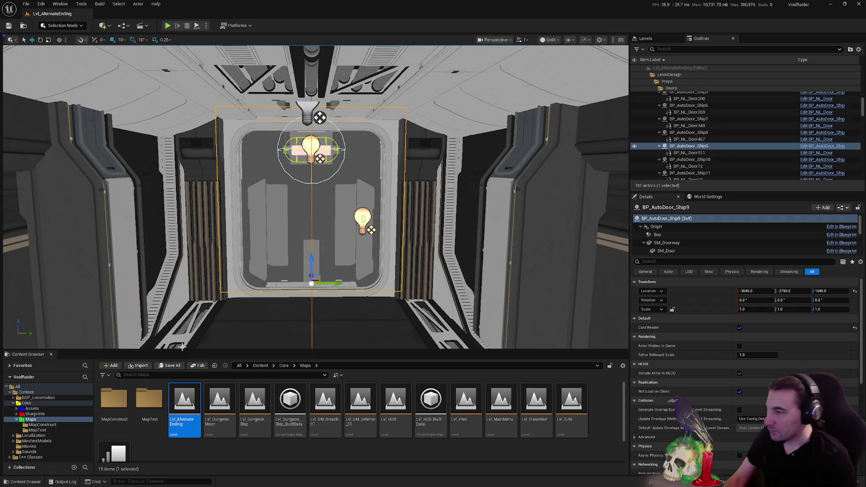
mouse_move(182, 347)
mouse_down()
mouse_move(189, 356)
mouse_move(203, 343)
mouse_move(196, 357)
mouse_move(407, 243)
mouse_move(408, 270)
mouse_move(404, 245)
mouse_up()
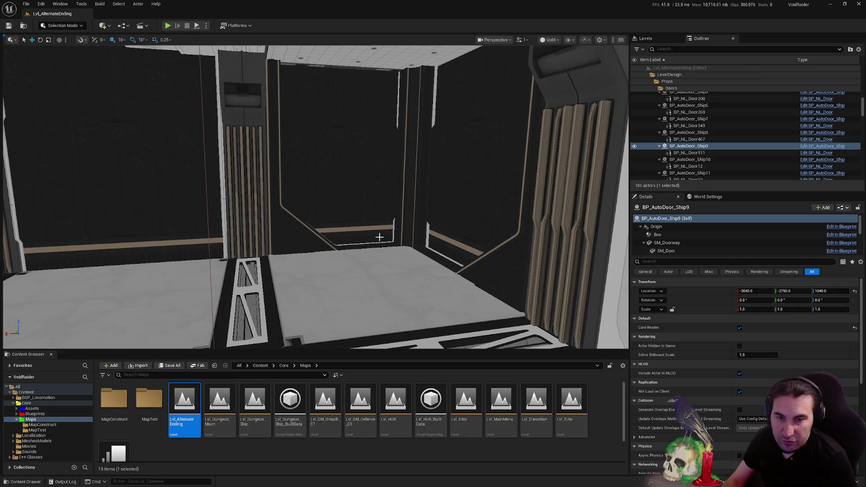
key(f)
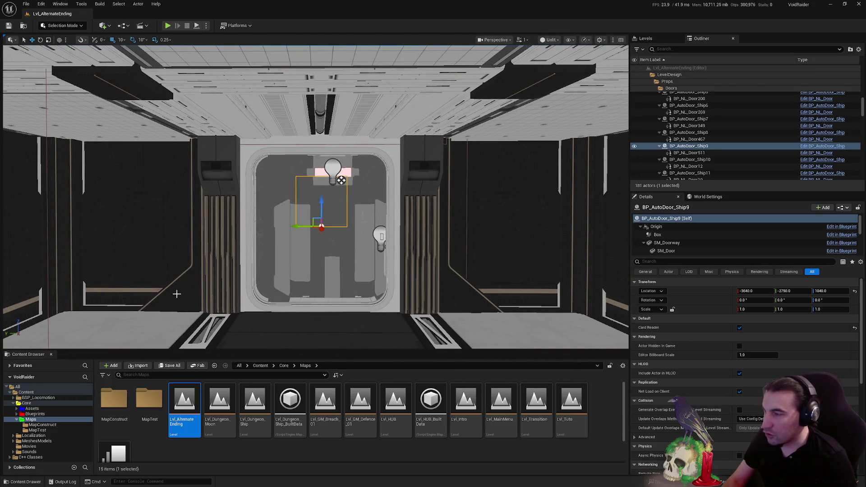
Step: Select the merged square room mesh and add turrets 6 and 5, the alarm light and ceiling light
click(176, 294)
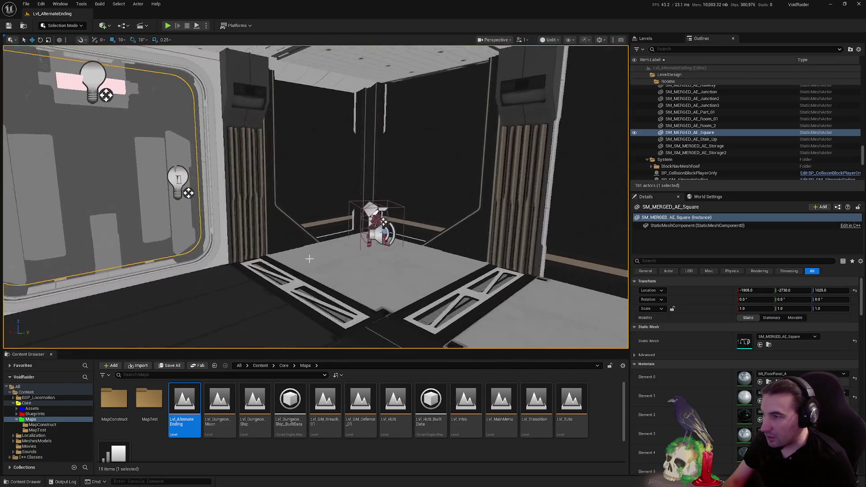
ctrl+click(377, 226)
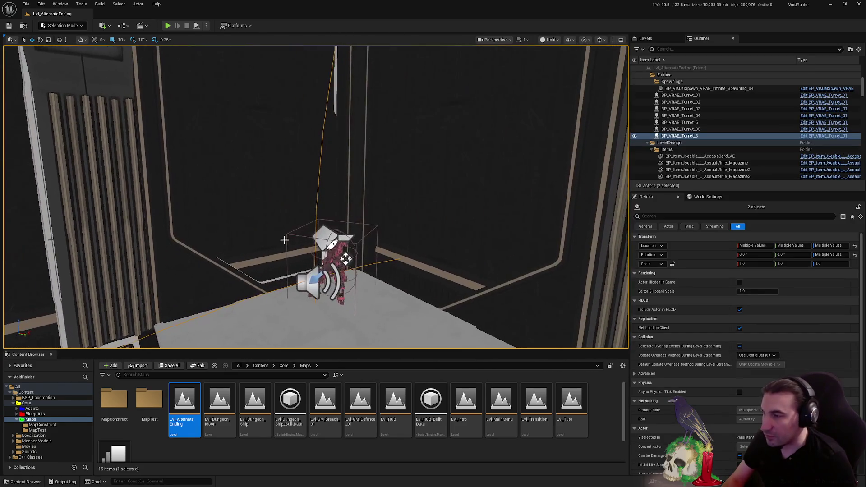
ctrl+click(337, 256)
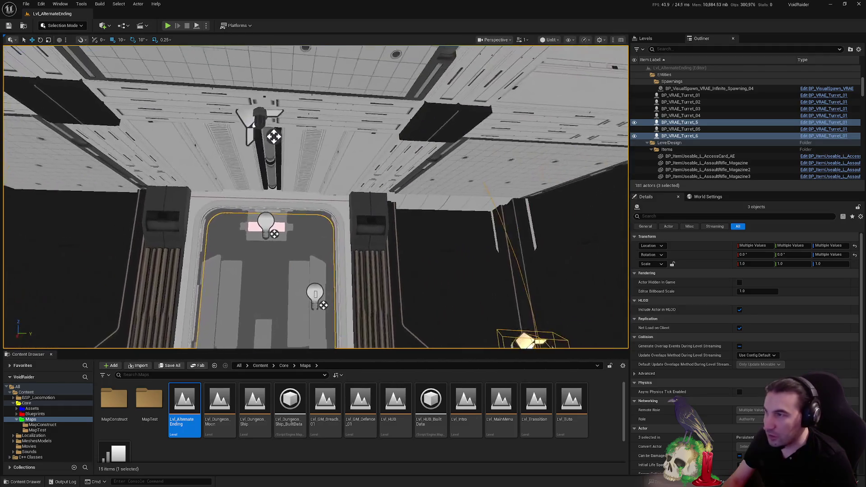
ctrl+click(314, 136)
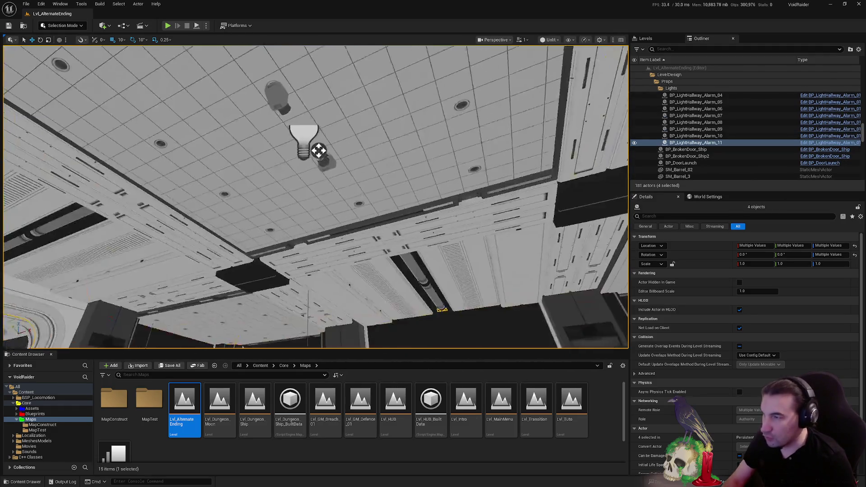
ctrl+click(328, 122)
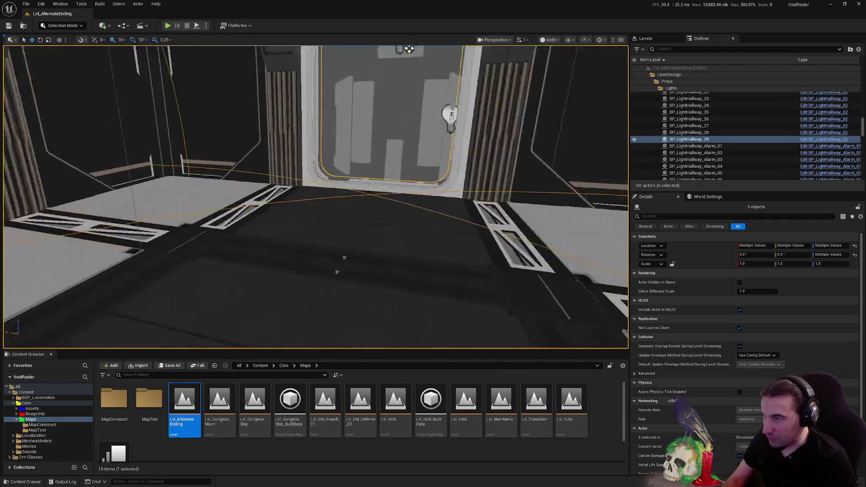
Step: Look around the room, reselect the square room mesh, then pick the AE auto door
drag(364, 197, 364, 198)
drag(64, 213, 364, 122)
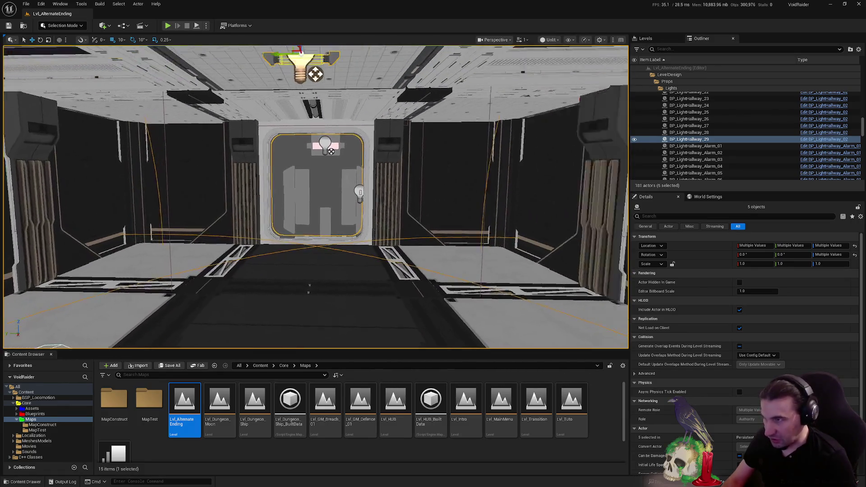
drag(332, 182, 332, 182)
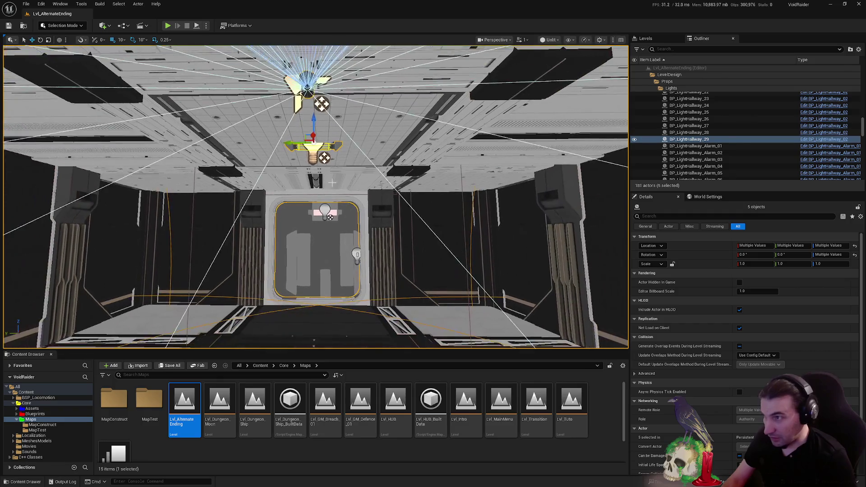
scroll(289, 144, up, 2)
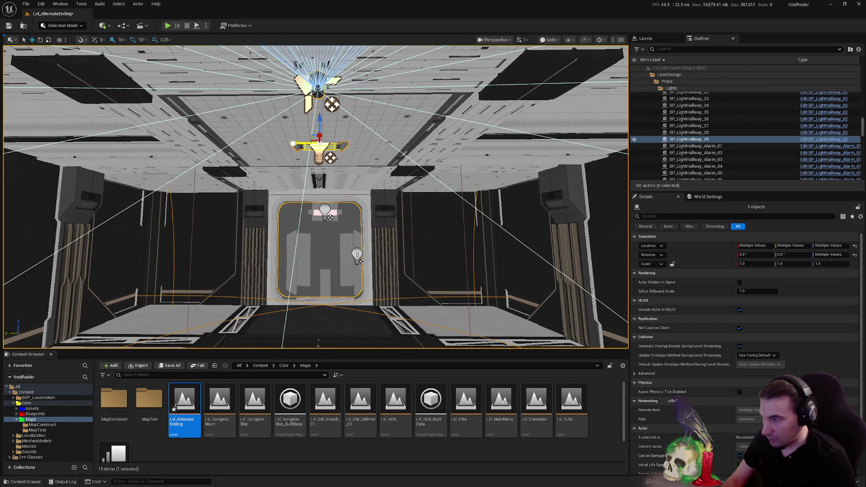
drag(298, 144, 305, 144)
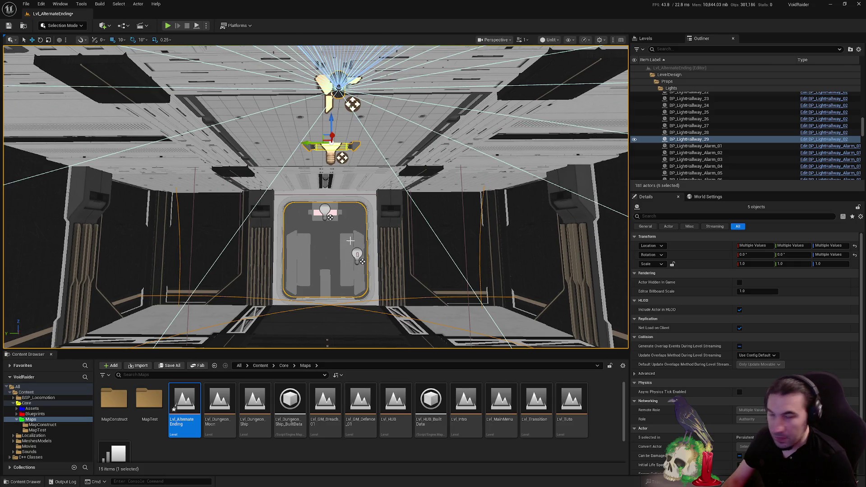
scroll(350, 241, up, 5)
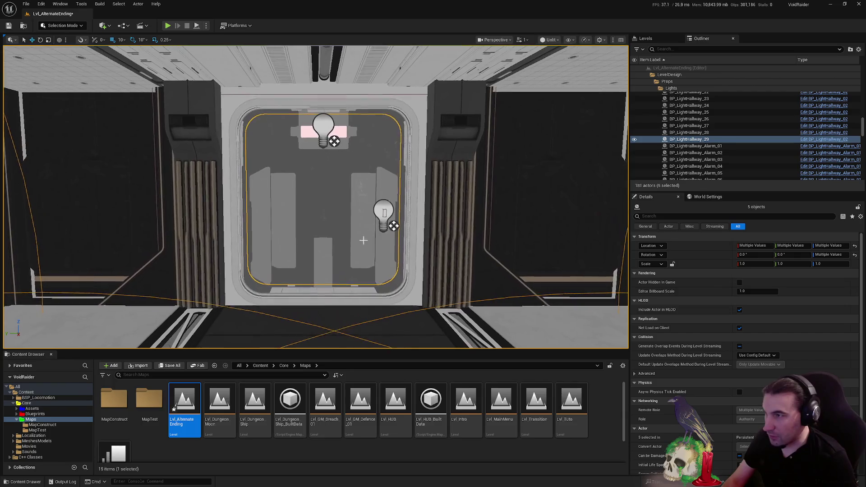
click(325, 271)
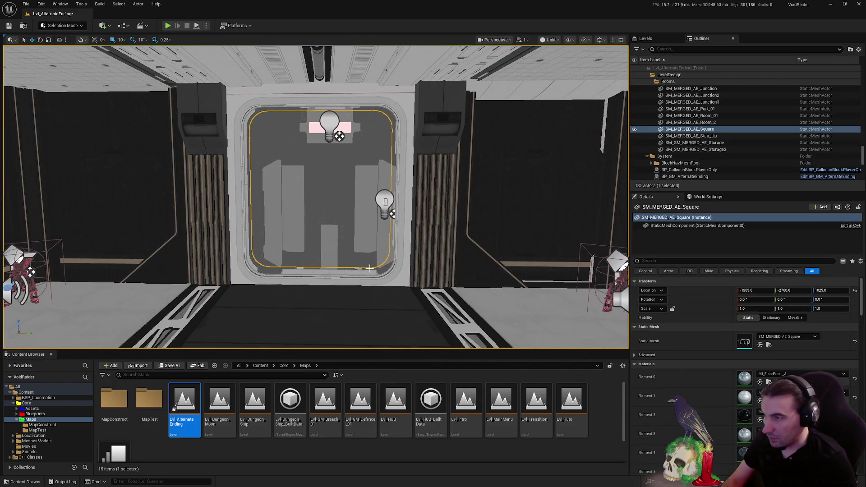
click(368, 236)
mouse_move(368, 236)
mouse_down()
mouse_move(358, 281)
mouse_move(339, 263)
mouse_up()
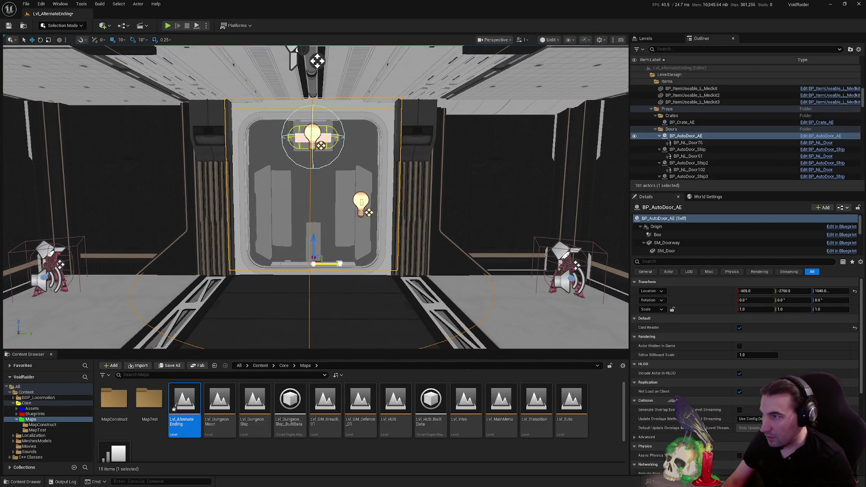
mouse_move(387, 281)
mouse_down()
mouse_move(316, 288)
mouse_move(375, 282)
mouse_up()
Step: Select the command center room and add a hallway light, knife, medkit, ceiling and wall lights
click(374, 281)
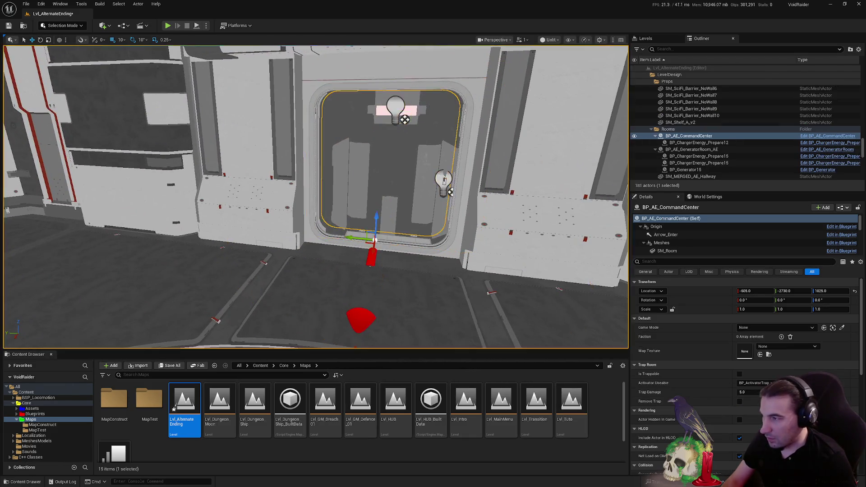
key(f)
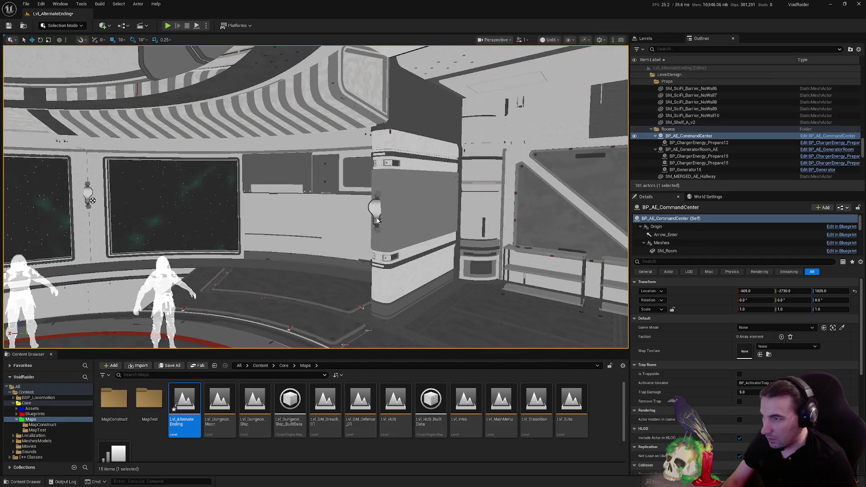
ctrl+click(377, 220)
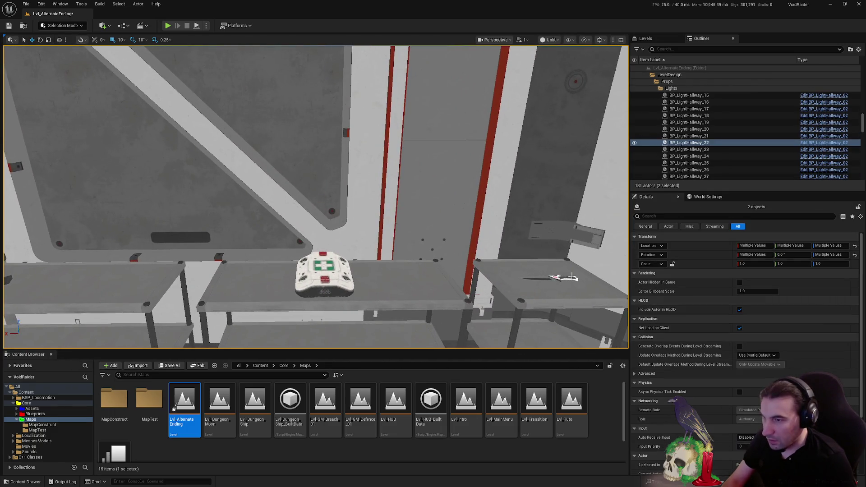
ctrl+click(564, 277)
ctrl+click(324, 273)
key(f)
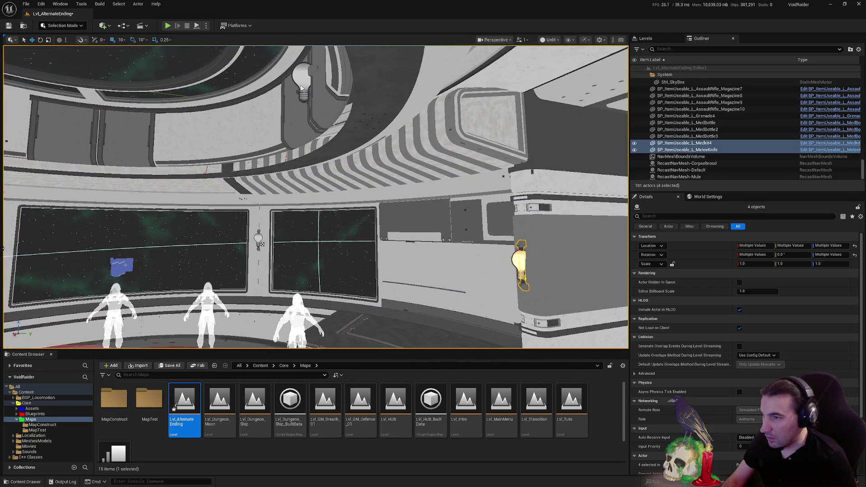
ctrl+click(301, 88)
key(f)
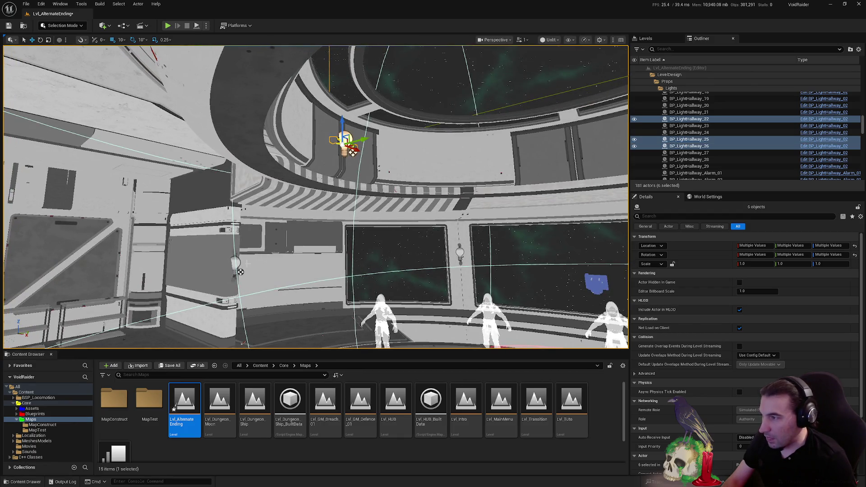
ctrl+click(240, 272)
key(f)
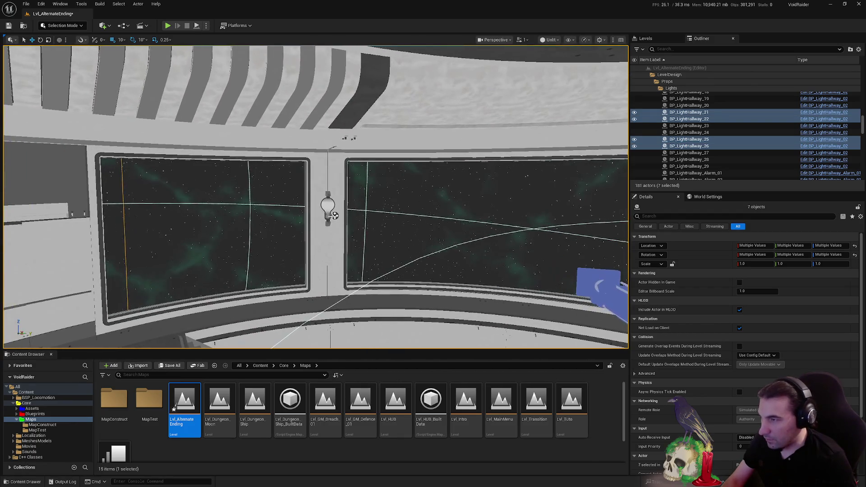
Step: Add CameraActorEnd, the right wall light, shelf light bulb and MedBottle, MedBottle2, MedBottle3
ctrl+click(311, 256)
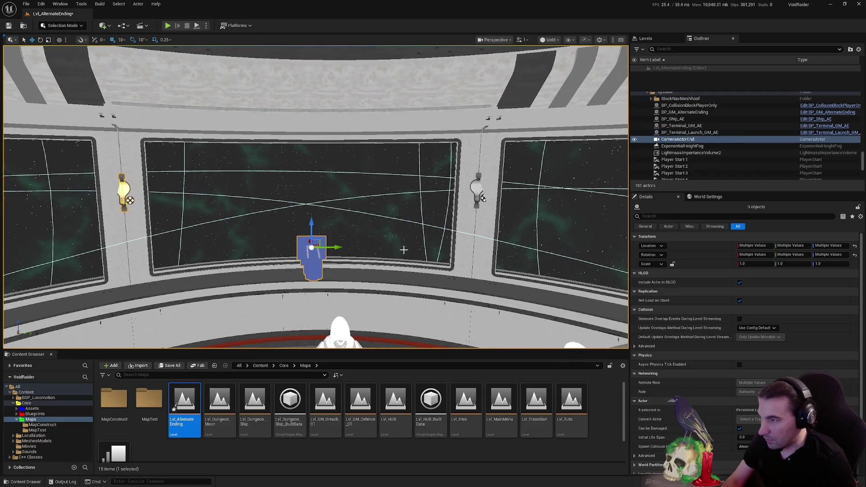
ctrl+click(477, 188)
key(f)
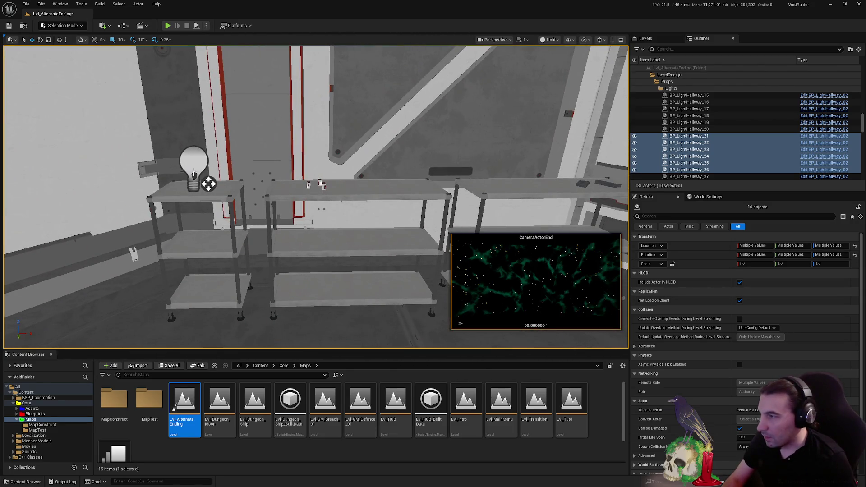
ctrl+click(194, 166)
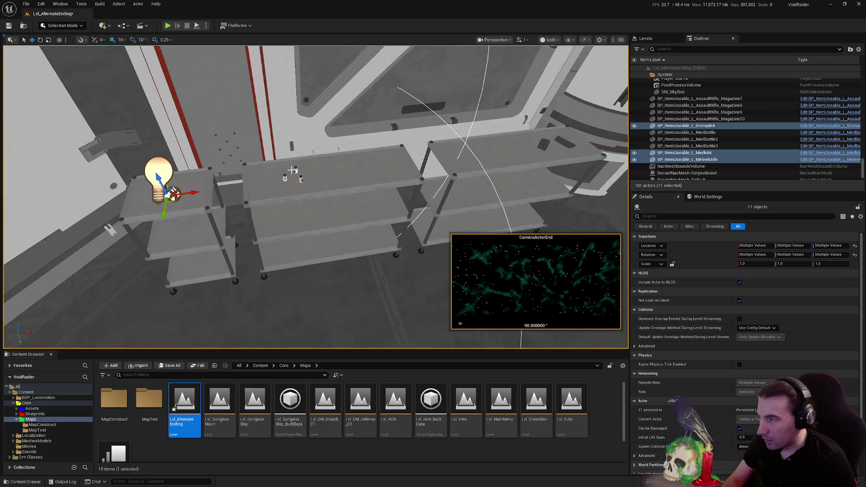
ctrl+click(296, 171)
ctrl+click(301, 178)
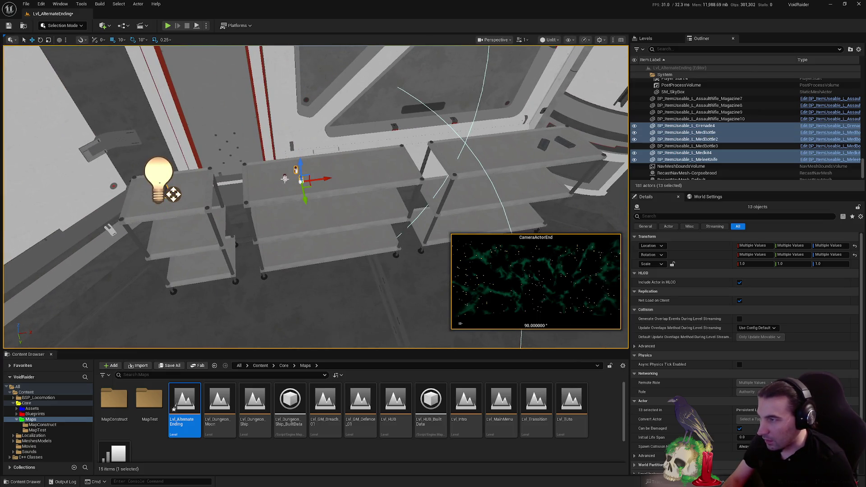
ctrl+click(284, 179)
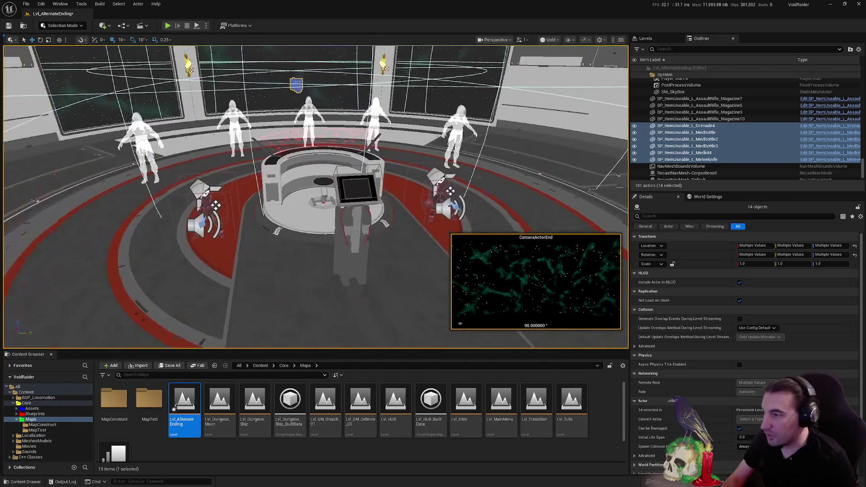
Step: Add both turrets, the terminal console and the five spawn figures around the console
ctrl+click(210, 185)
ctrl+click(444, 179)
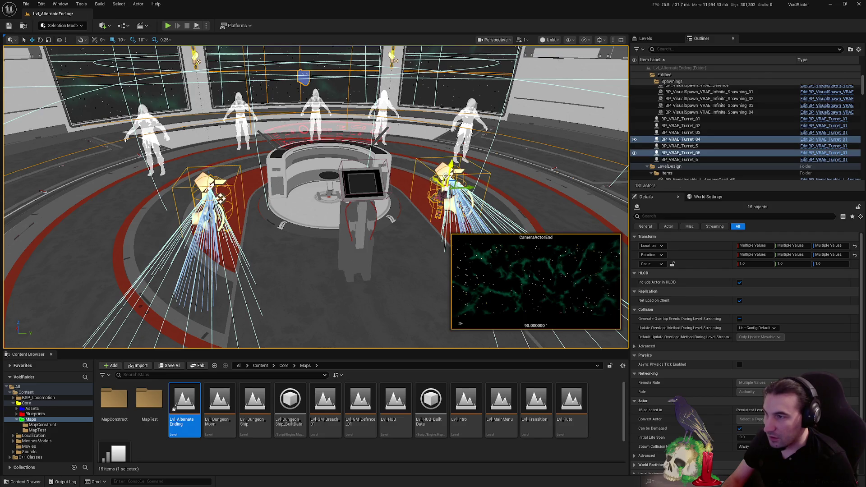
ctrl+click(356, 183)
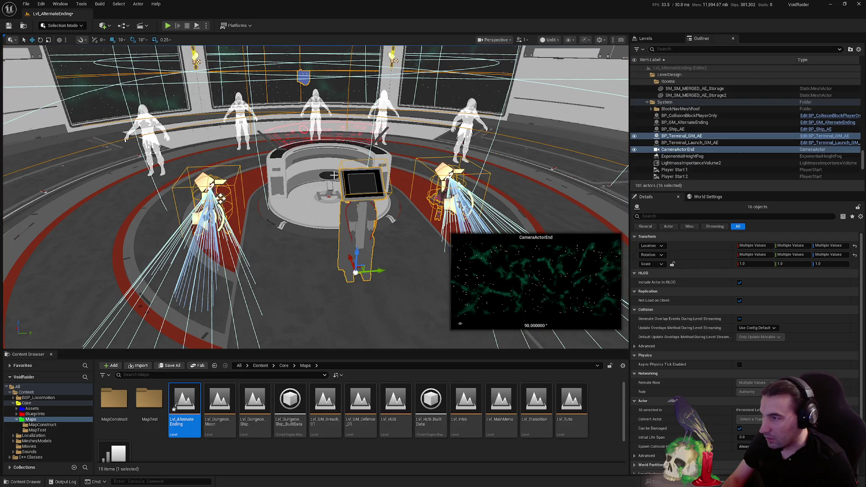
ctrl+click(334, 176)
ctrl+click(152, 126)
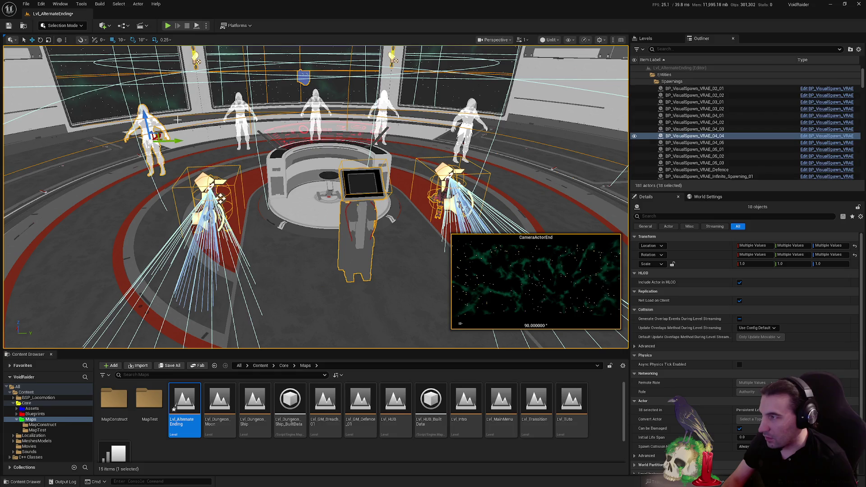
ctrl+click(241, 115)
ctrl+click(315, 113)
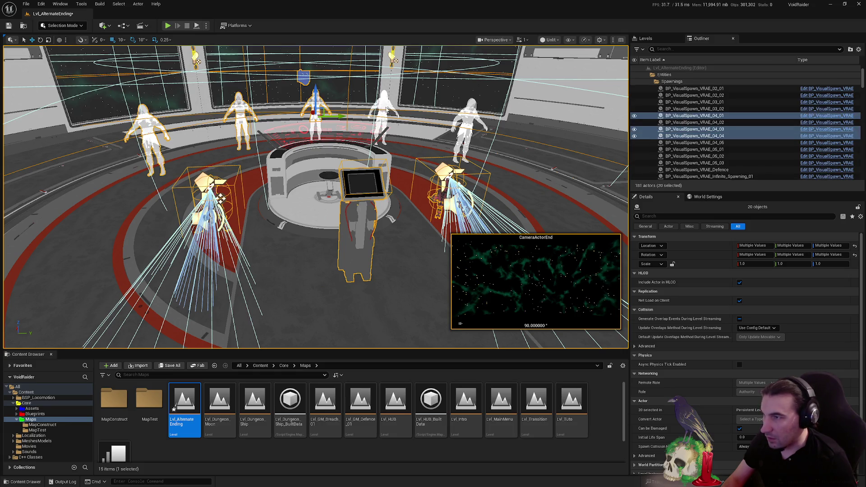
ctrl+click(384, 104)
ctrl+click(472, 128)
mouse_move(472, 129)
mouse_down()
mouse_move(262, 63)
mouse_move(361, 52)
mouse_move(207, 67)
mouse_move(253, 54)
mouse_move(217, 59)
mouse_up()
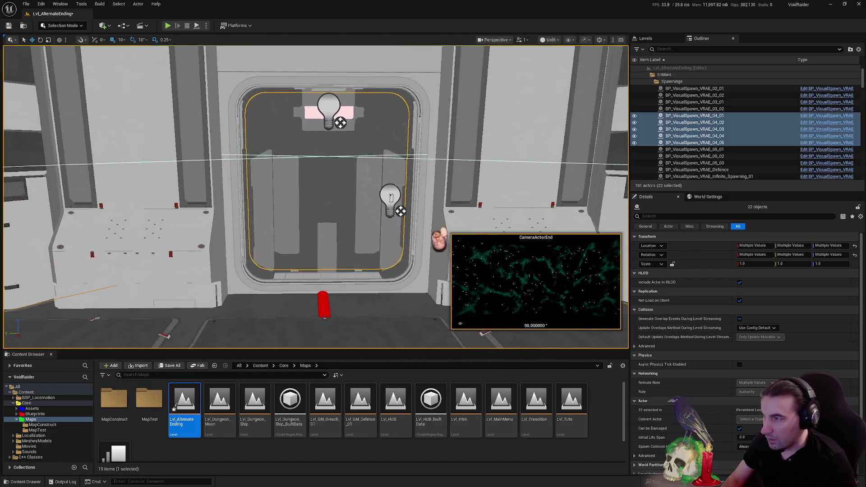
Step: Select the AE auto door at the bridge exit and frame it in the view
drag(349, 156, 349, 156)
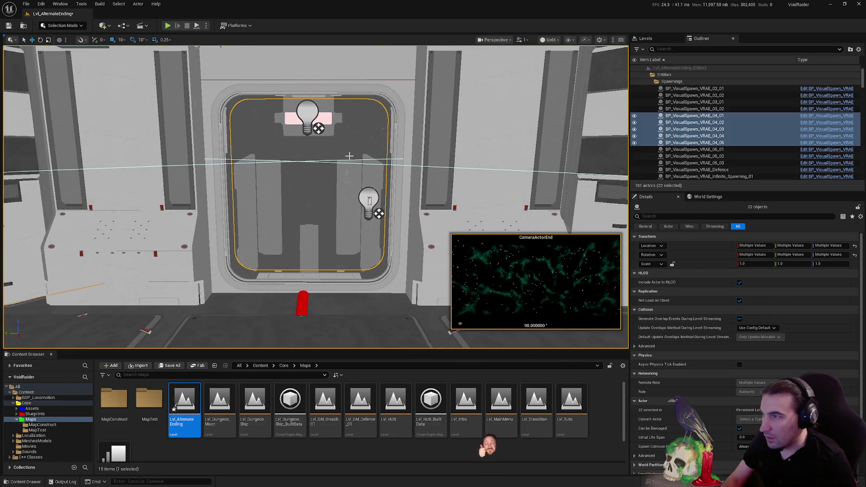
click(349, 156)
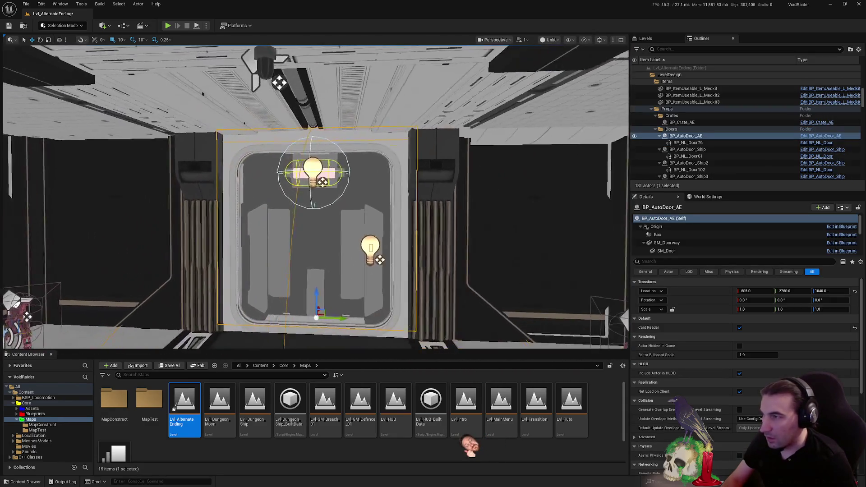
key(f)
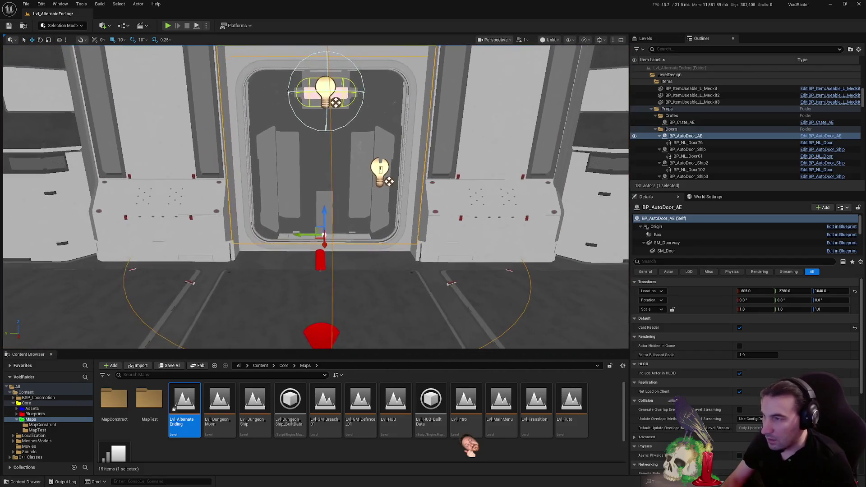
scroll(347, 165, down, 6)
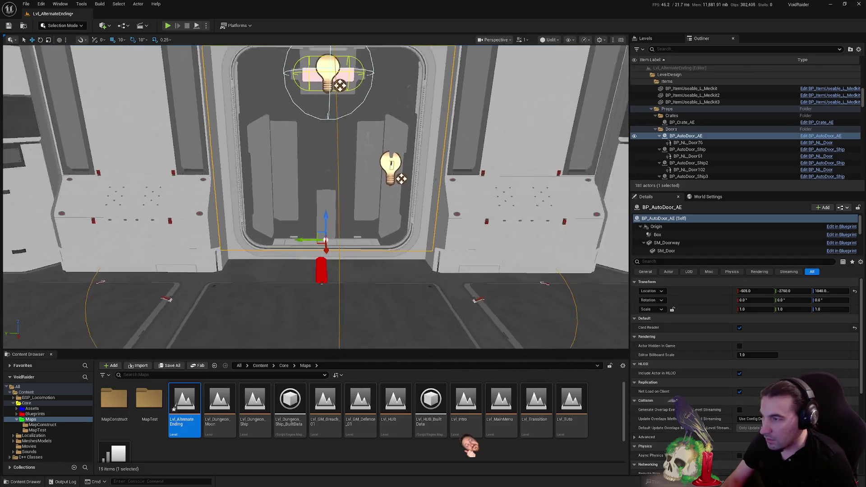
Step: Save the Lvl_AlternateEnding level package through Save All
click(170, 365)
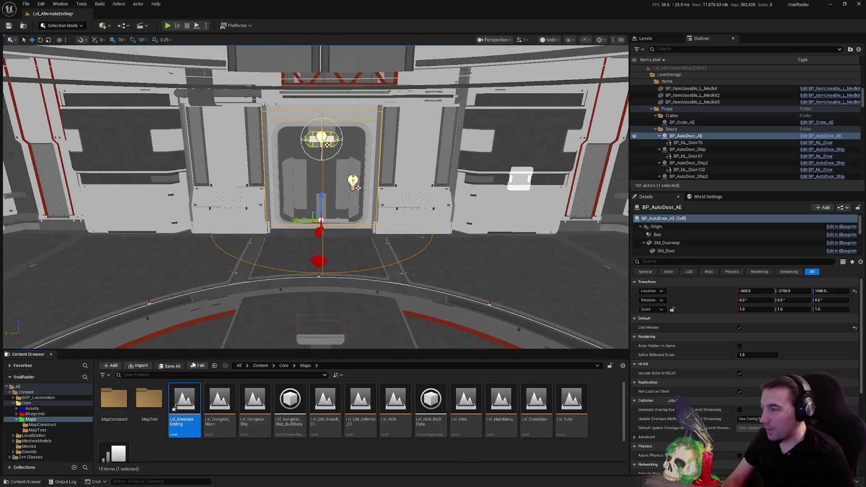
click(478, 324)
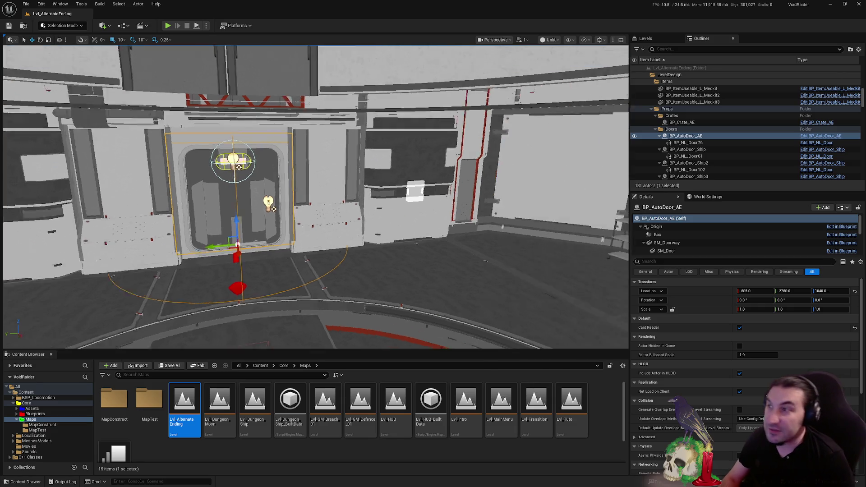
mouse_move(512, 304)
mouse_down()
mouse_move(600, 302)
mouse_move(582, 234)
mouse_move(519, 253)
mouse_up()
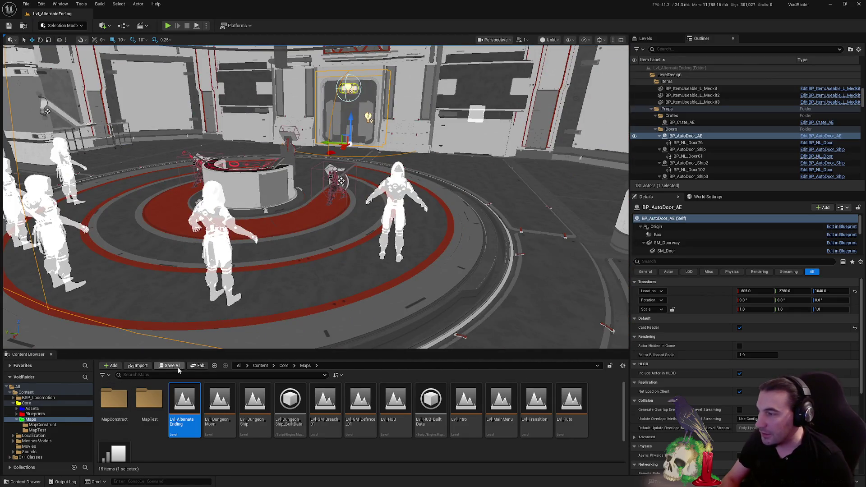
key(f)
scroll(505, 268, up, 10)
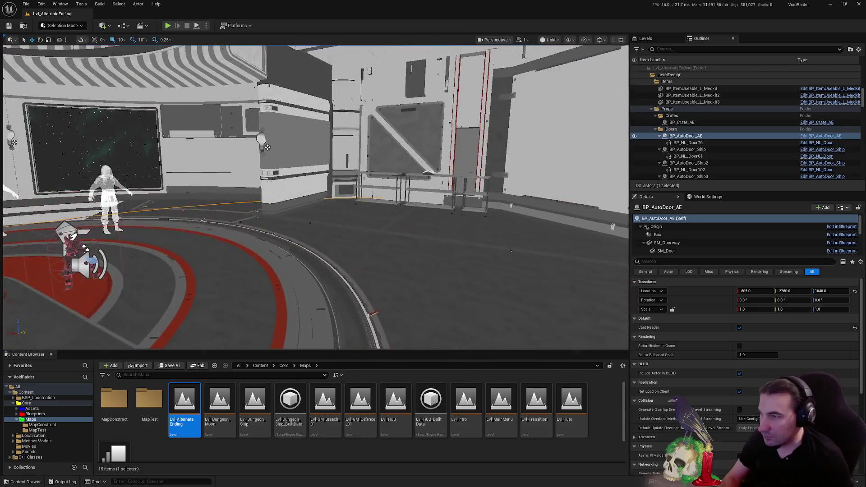
drag(504, 268, 516, 266)
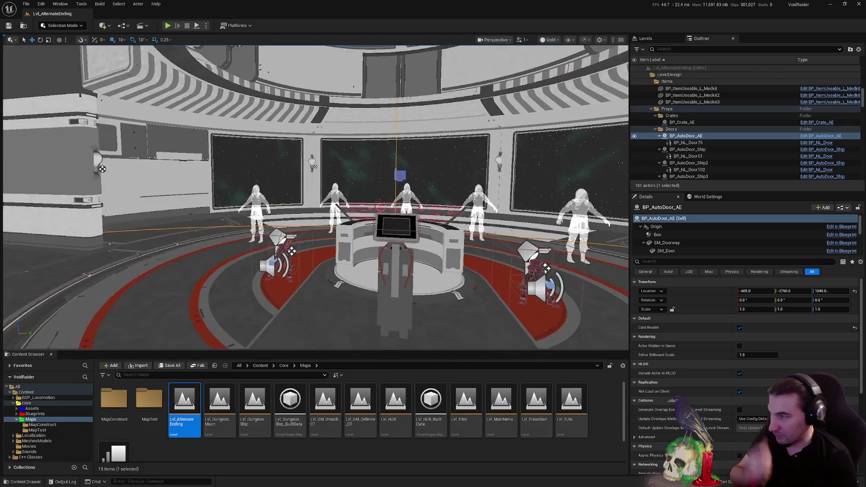
key(f)
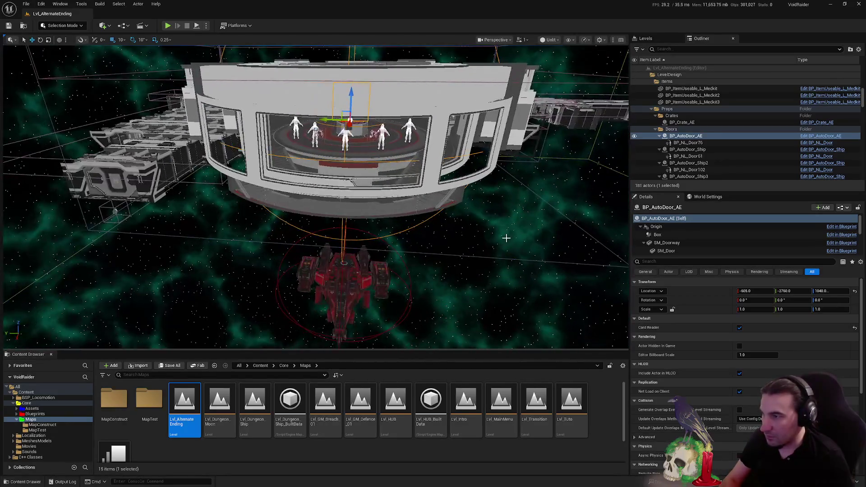
click(359, 284)
key(f)
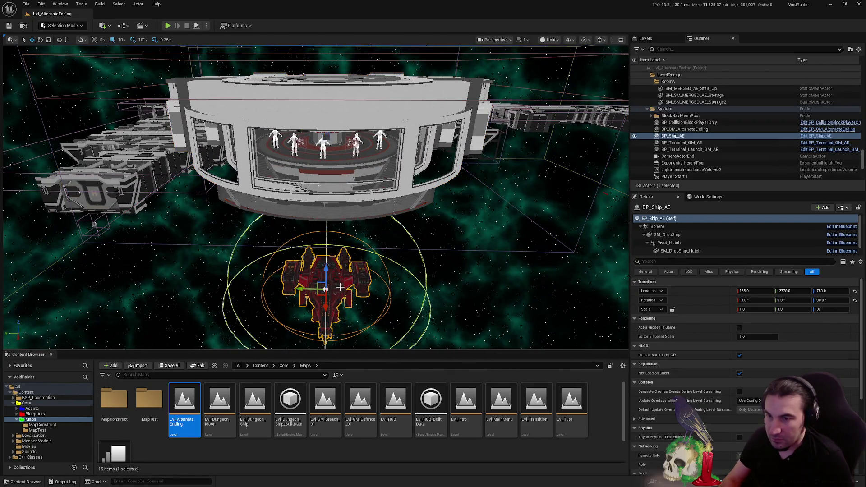
click(354, 298)
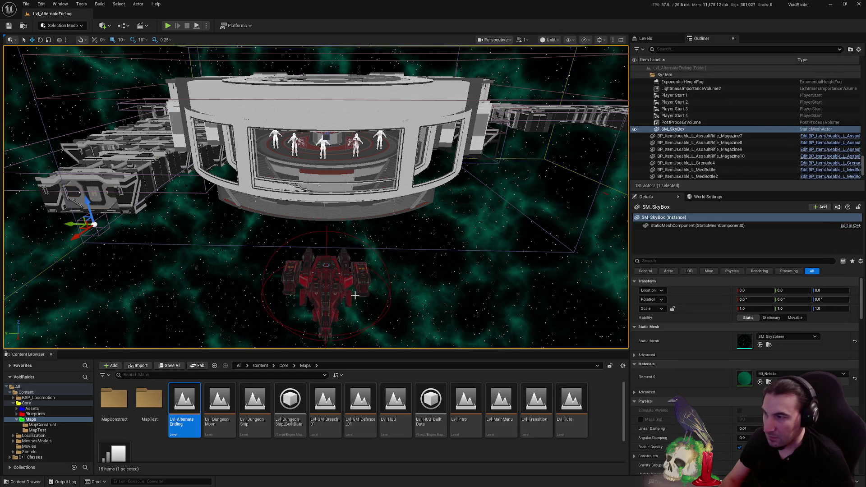
click(345, 284)
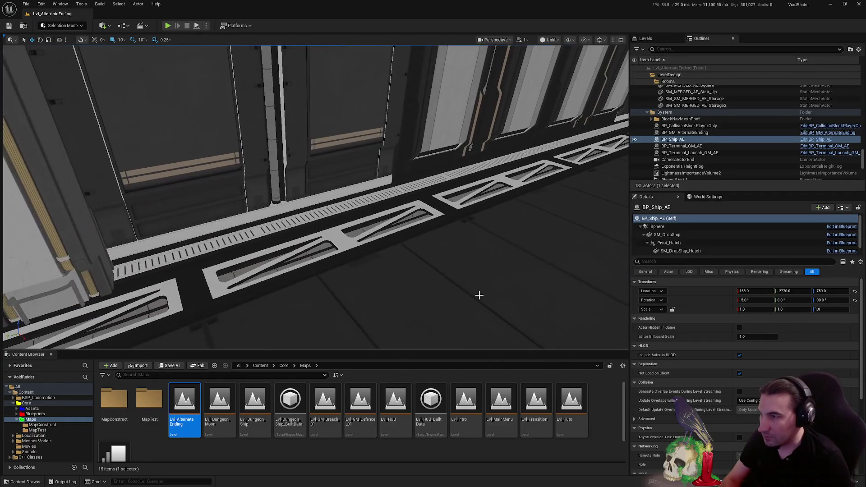
click(479, 295)
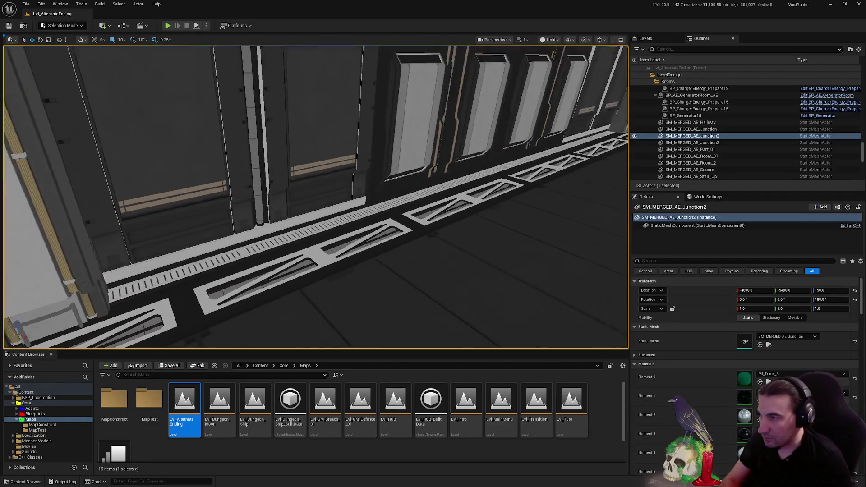
Step: Set ceiling lights BP_LightHallway_09, 08 and 10 to X location -6940
key(f)
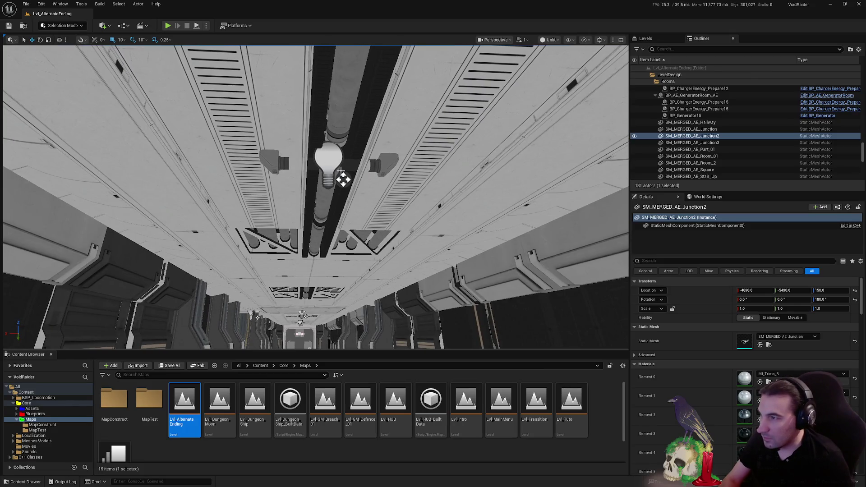
click(342, 173)
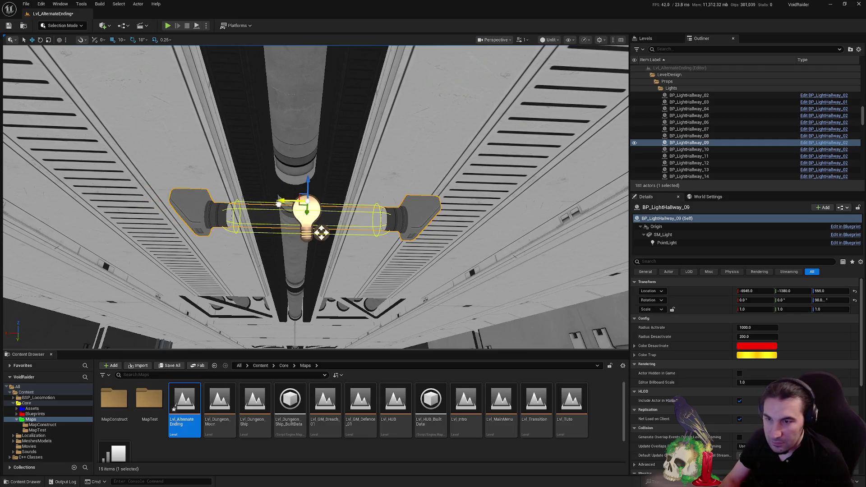
click(751, 291)
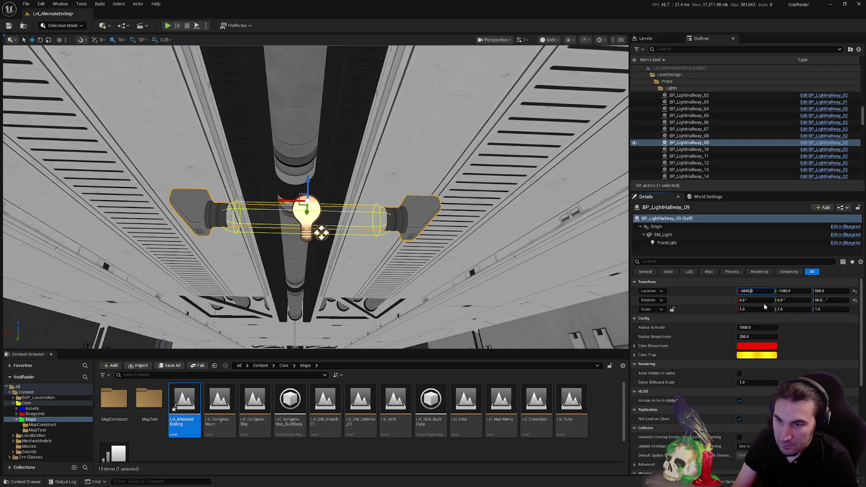
text(-6940)
key(Return)
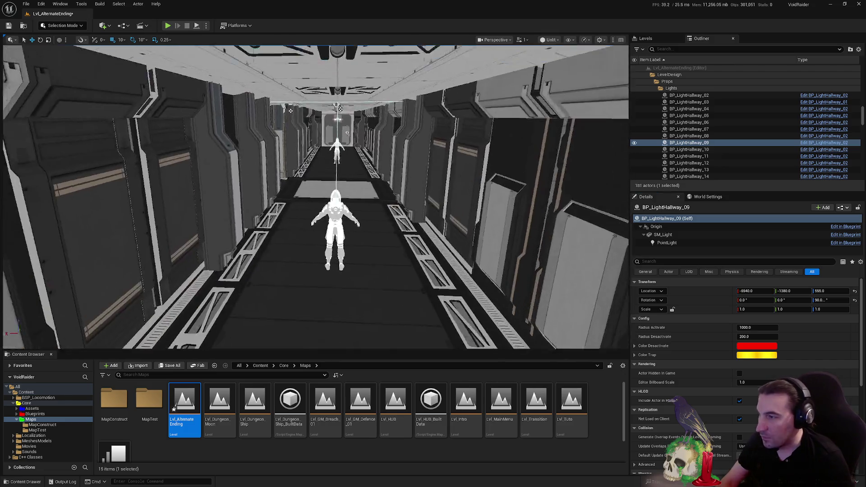
click(368, 135)
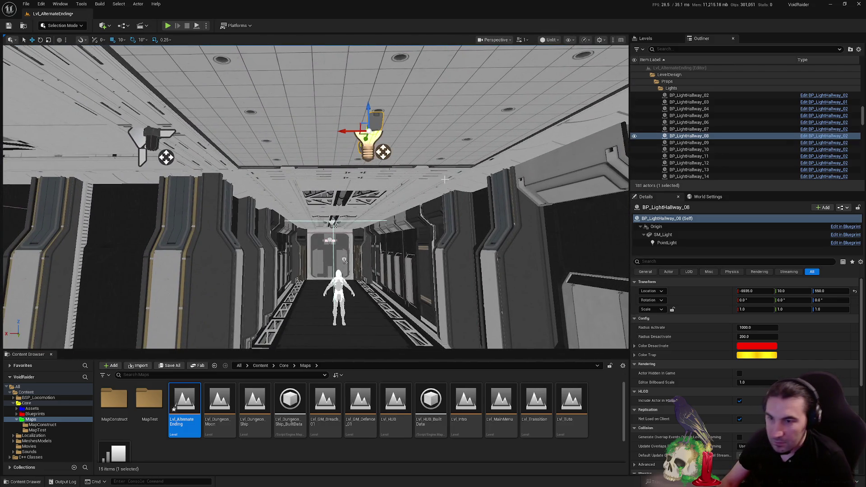
click(747, 291)
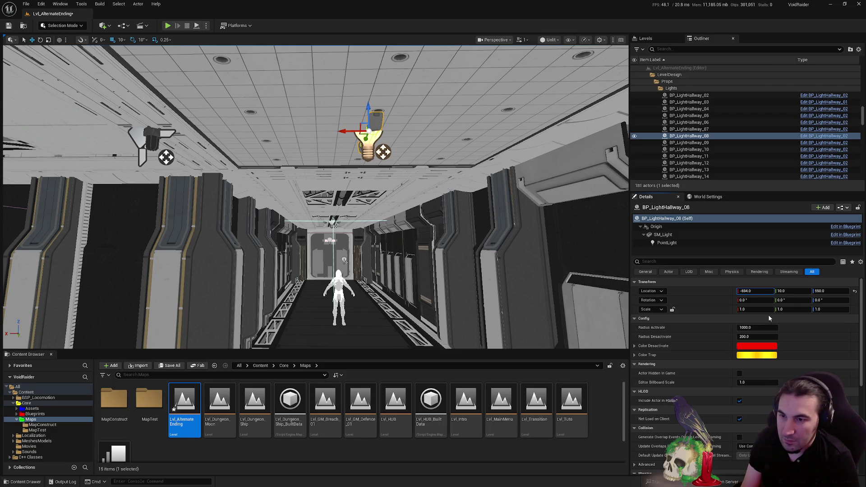
scroll(315, 203, up, 5)
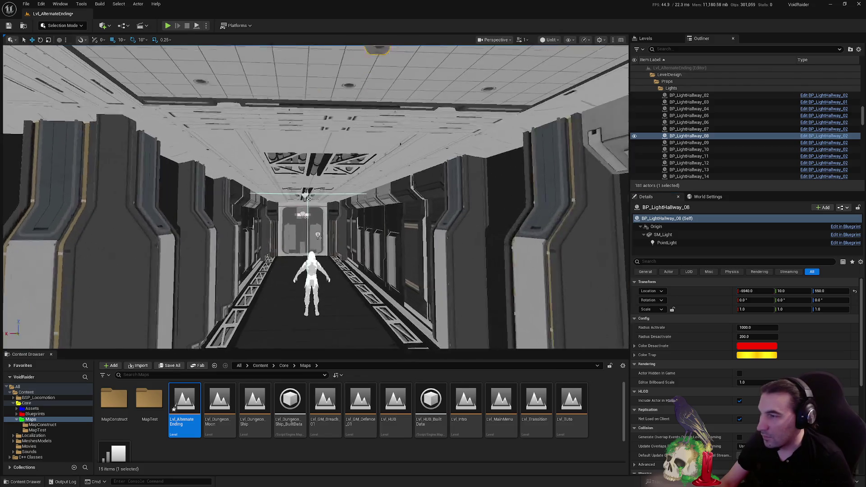
scroll(331, 168, up, 3)
click(326, 154)
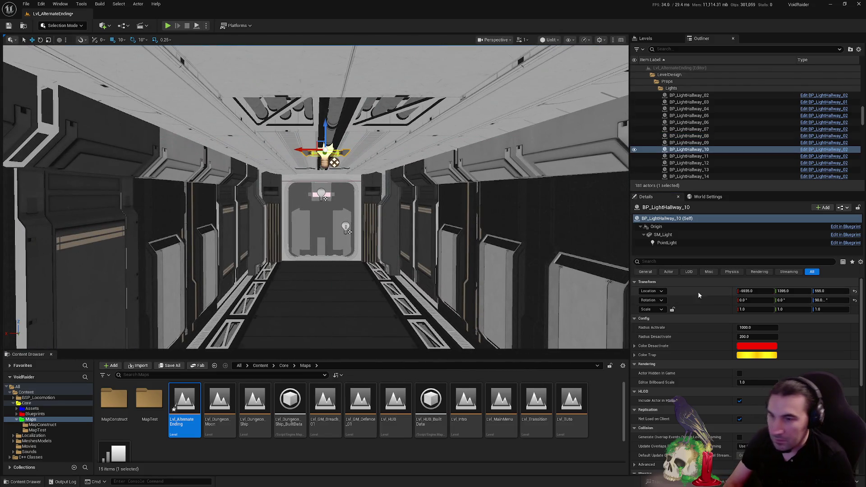
click(746, 291)
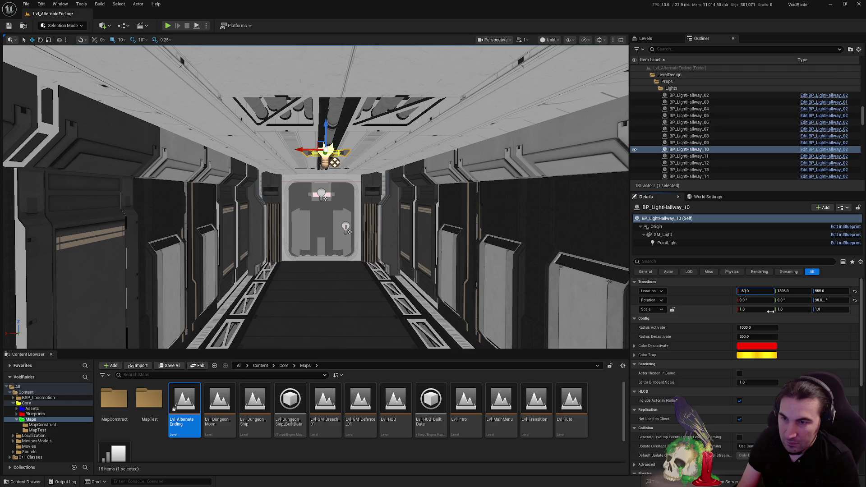
Step: Move down the corridor selecting alarm light 05, ceiling light 07 and the Ship5 auto door
mouse_move(316, 203)
mouse_down()
mouse_move(271, 193)
mouse_move(343, 190)
mouse_move(316, 203)
mouse_move(343, 171)
mouse_up()
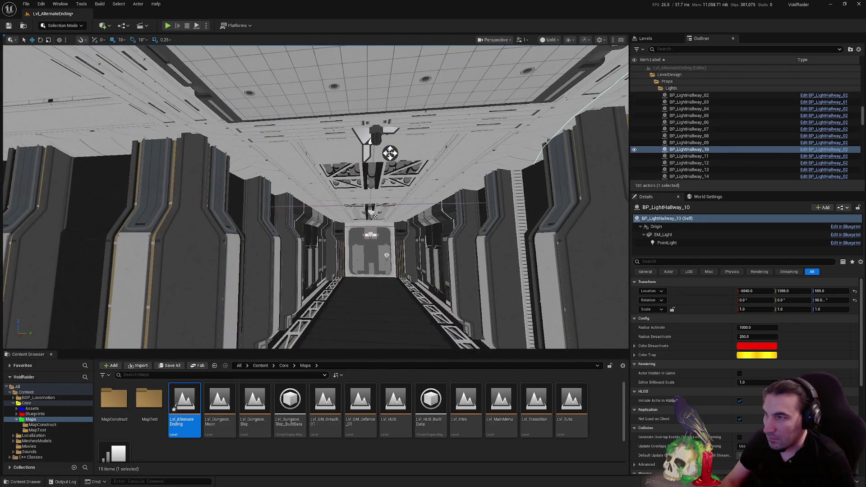
click(332, 115)
drag(342, 129, 329, 184)
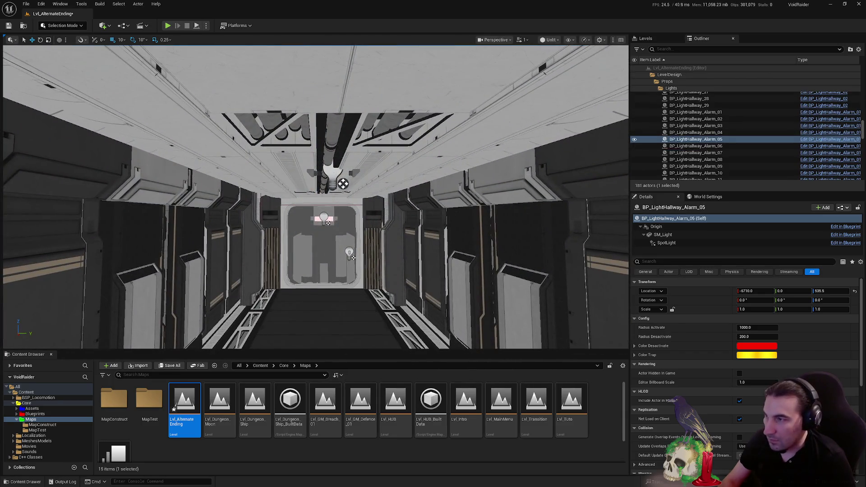
click(329, 184)
scroll(329, 184, up, 3)
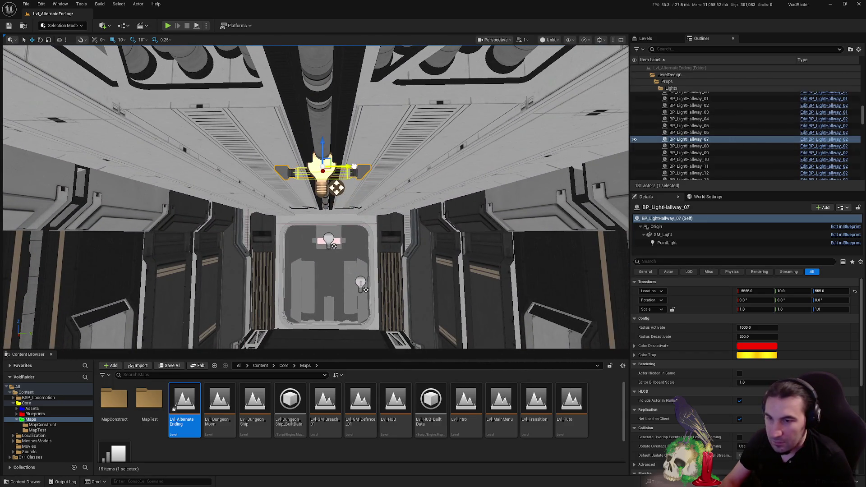
scroll(330, 183, up, 3)
scroll(243, 207, up, 2)
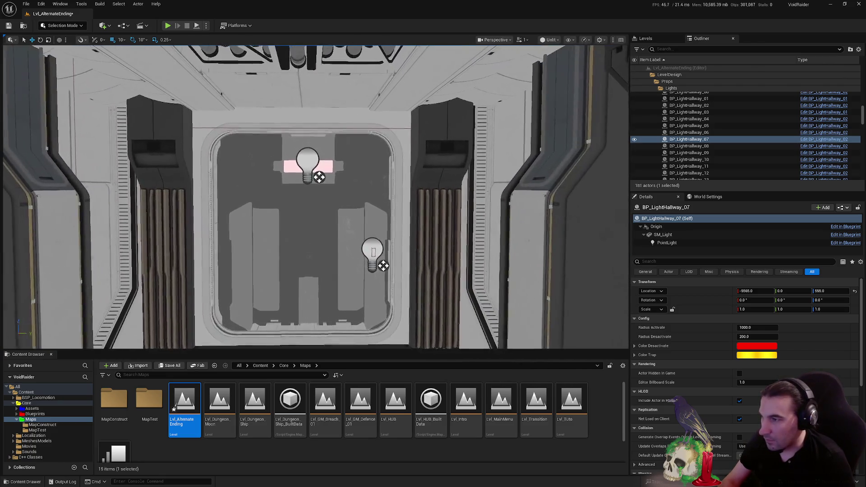
click(307, 235)
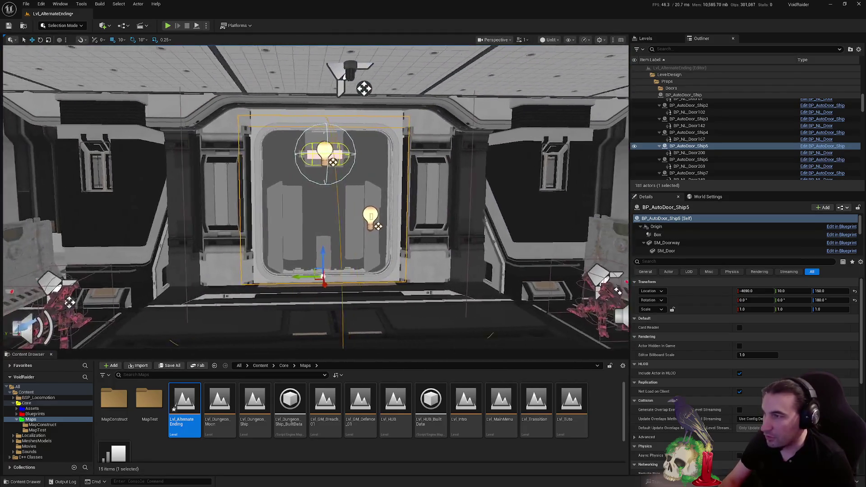
Step: Frame BP_AutoDoor_Ship5 and nudge it slightly along Y to centre it at Y 0
scroll(316, 197, up, 4)
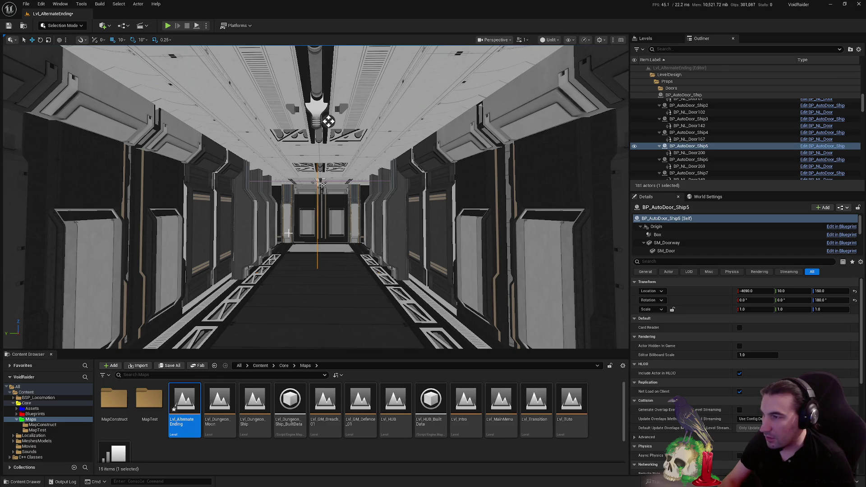
key(f)
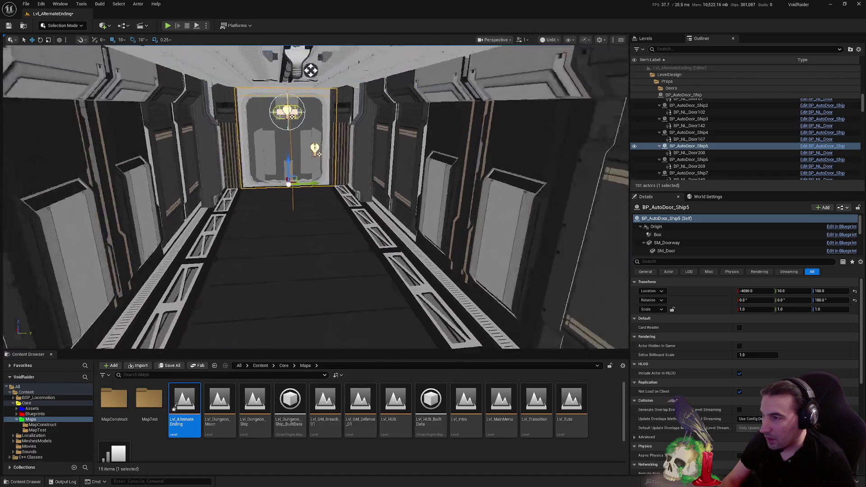
key(f)
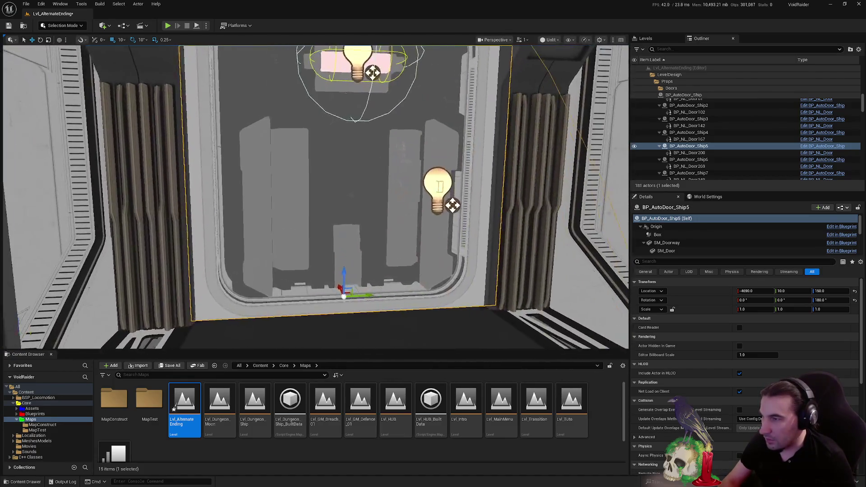
key(f)
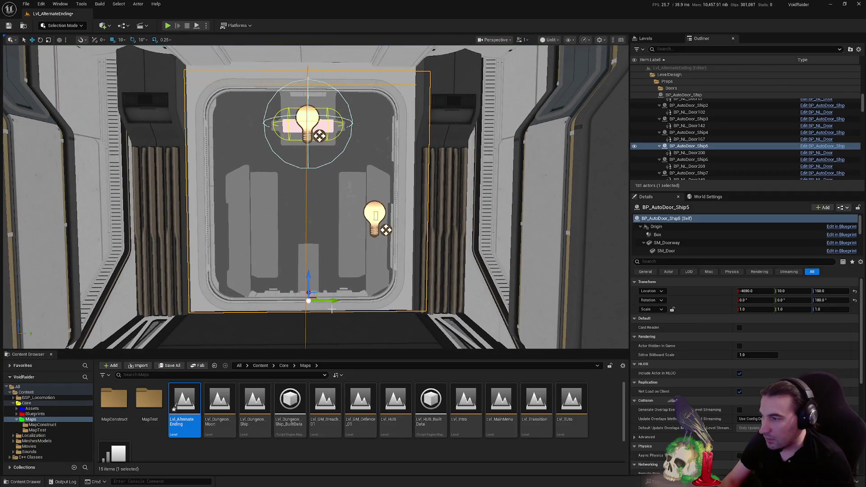
drag(328, 301, 327, 301)
scroll(354, 273, up, 10)
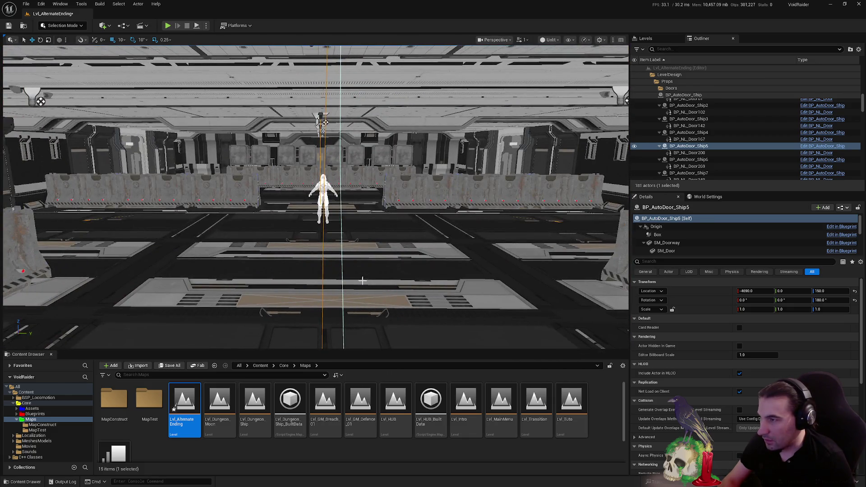
click(362, 280)
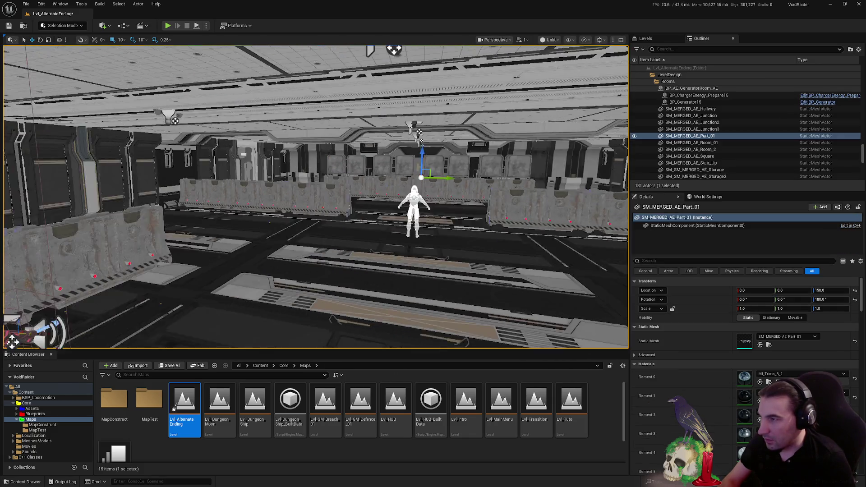
Step: Add turret BP_VRAE_Turret_02 and the spawn characters in the room to the selection
key(f)
ctrl+click(288, 192)
key(f)
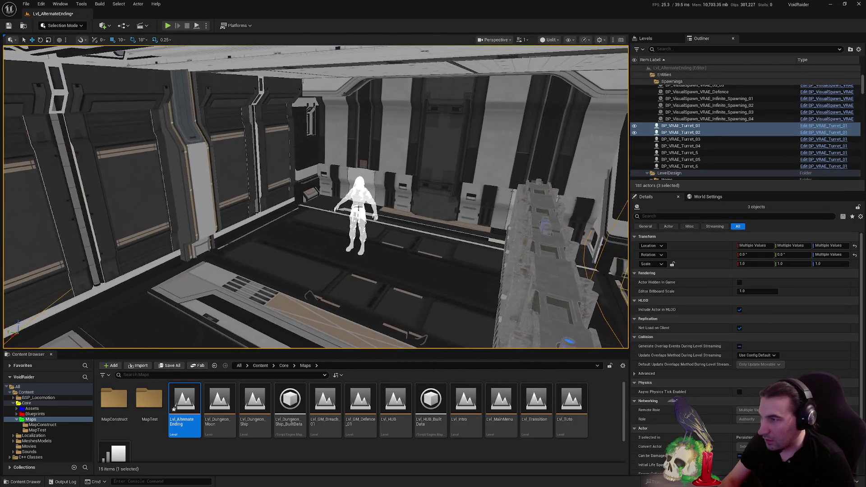
ctrl+click(357, 221)
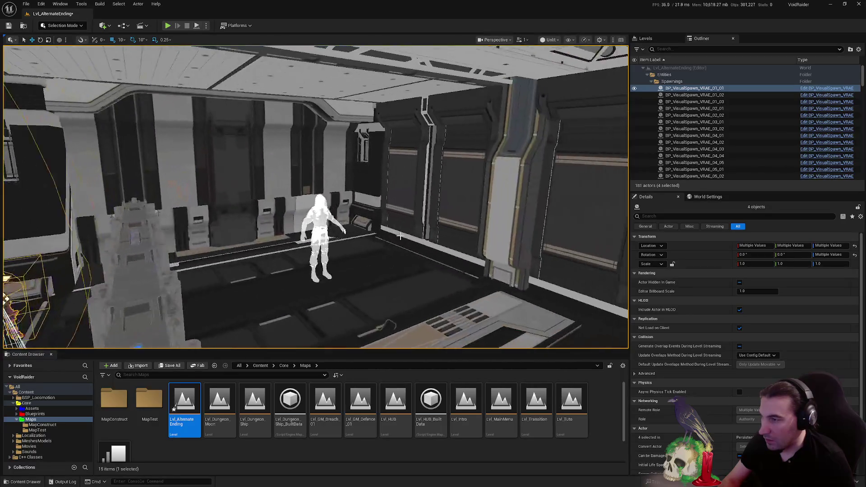
ctrl+click(310, 237)
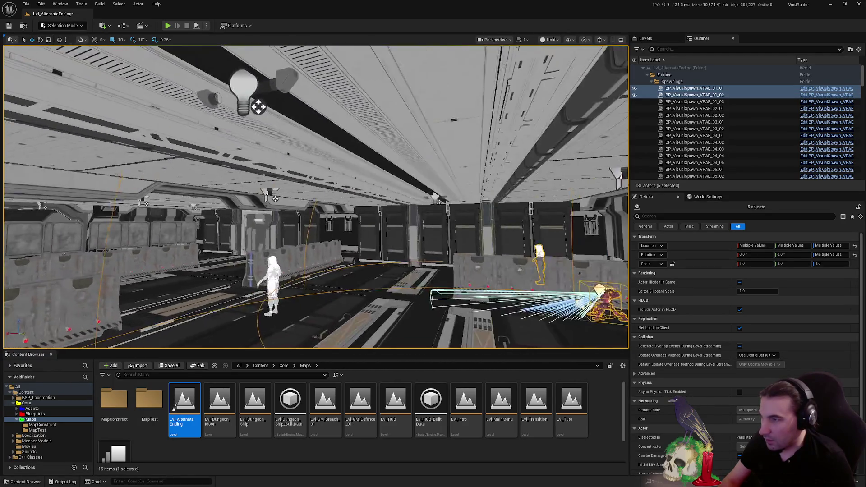
key(w)
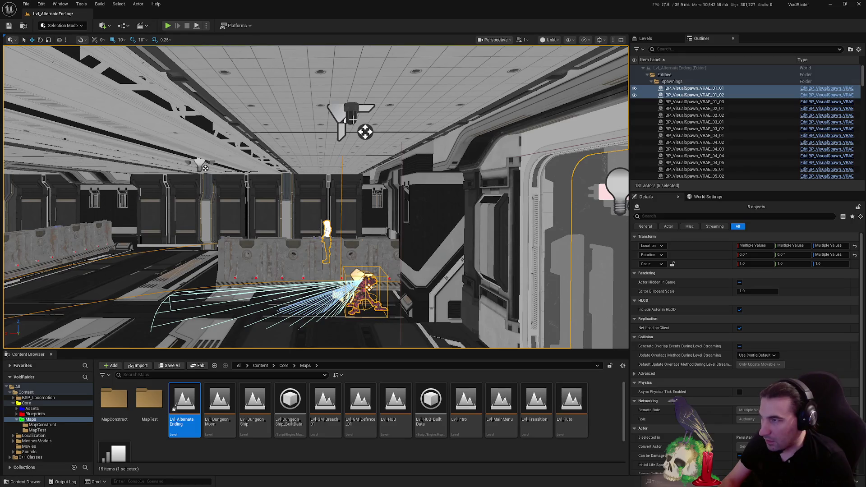
Step: Add the corridor's hallway and alarm lights, including BP_LightHallway_02, to the selection
ctrl+click(353, 119)
drag(363, 93, 343, 173)
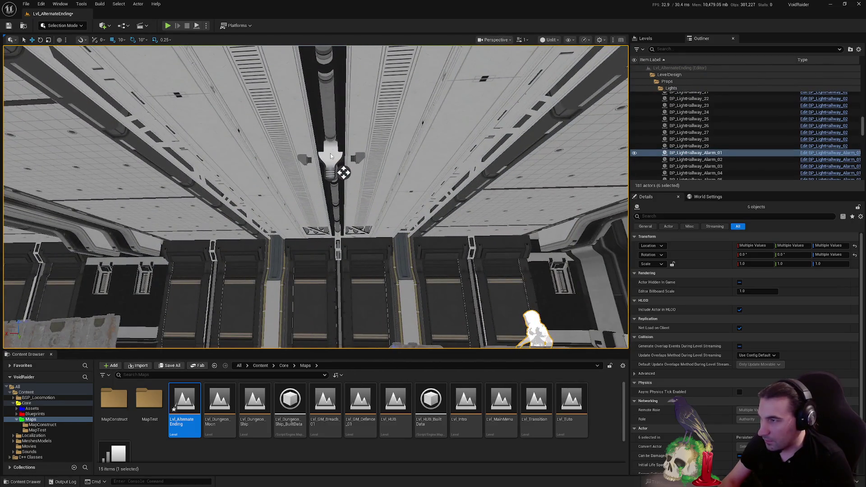
ctrl+click(330, 156)
key(f)
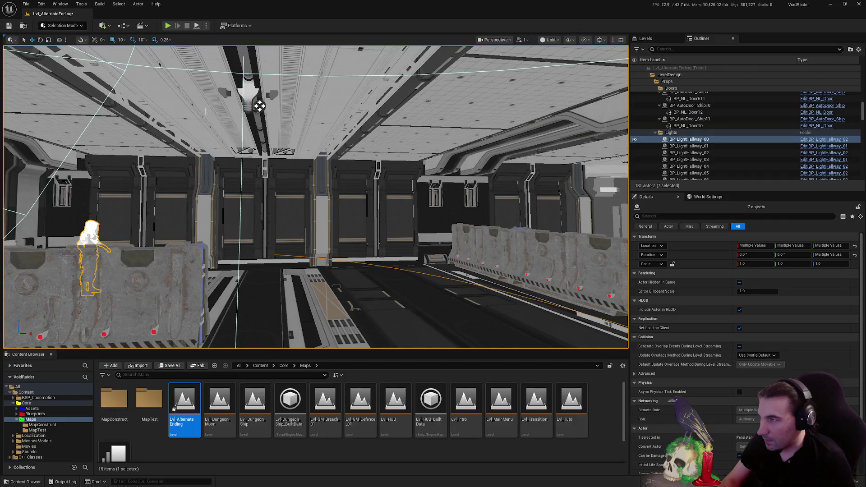
ctrl+click(260, 106)
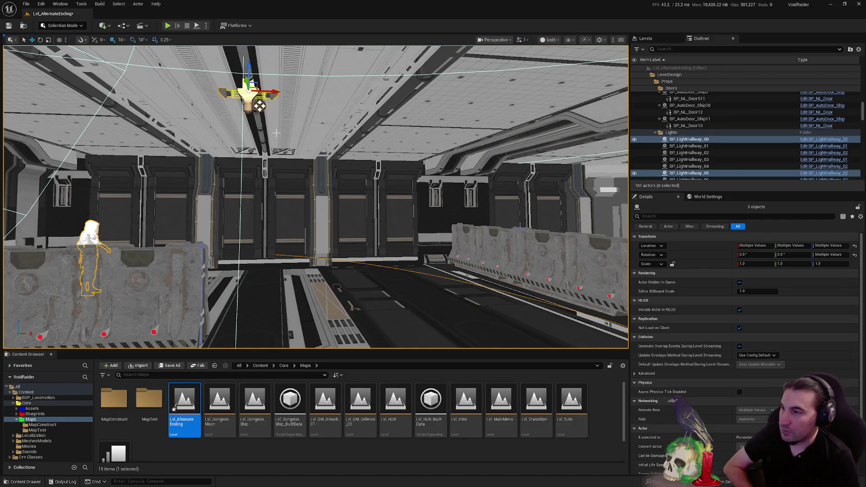
key(f)
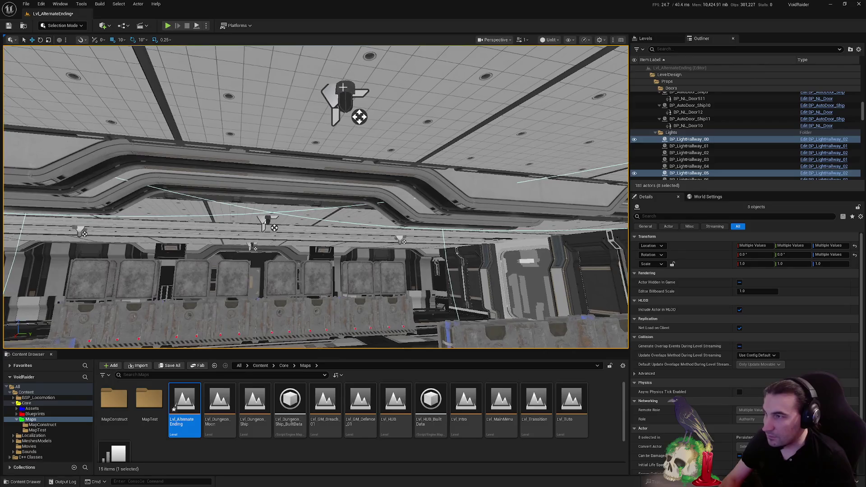
ctrl+click(343, 88)
ctrl+click(268, 220)
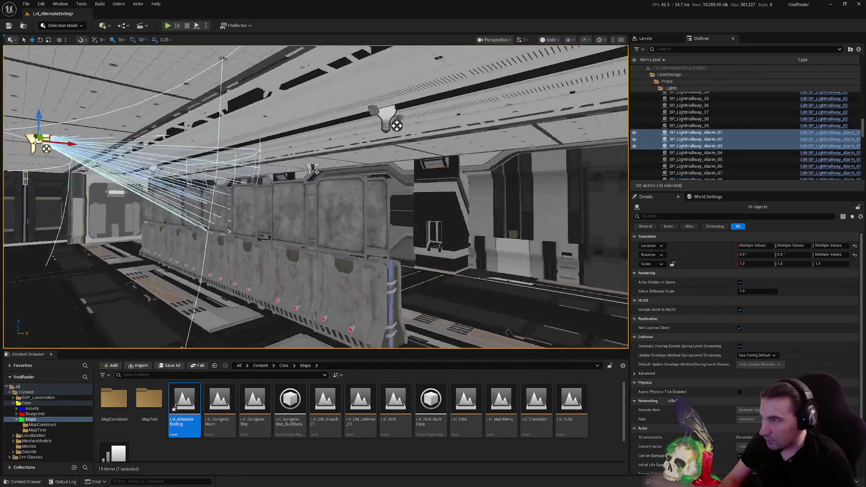
ctrl+click(248, 100)
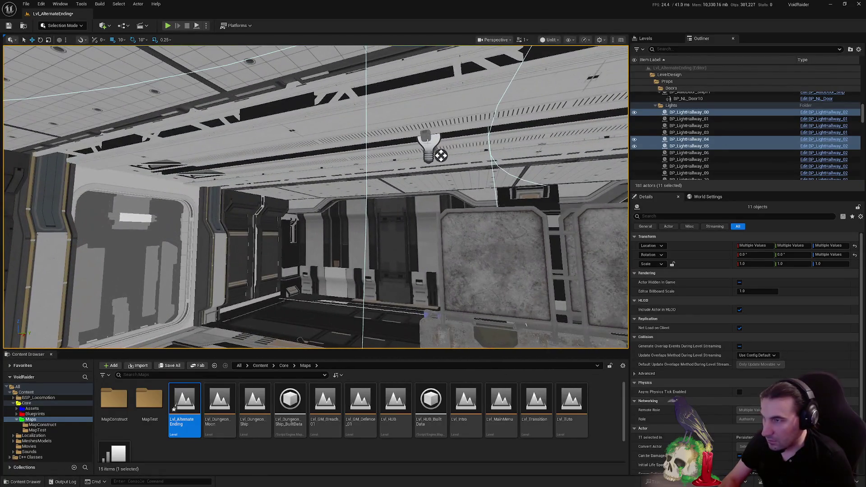
ctrl+click(440, 155)
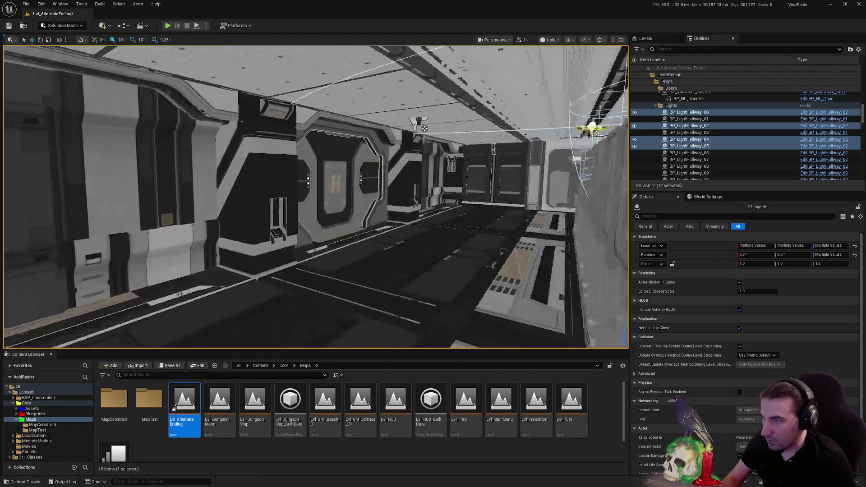
ctrl+click(317, 139)
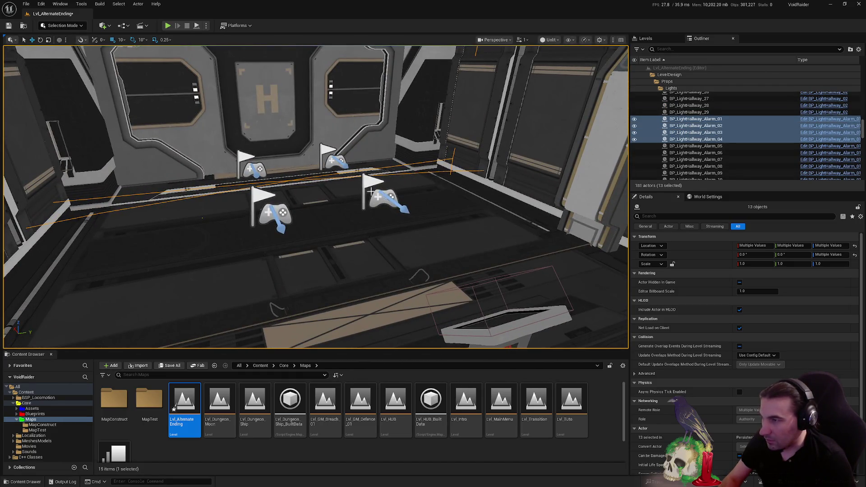
Step: Add Player Starts 1–4 and the launch terminal, framing all 18 selected actors
ctrl+click(370, 191)
ctrl+click(333, 159)
ctrl+click(251, 165)
ctrl+click(272, 210)
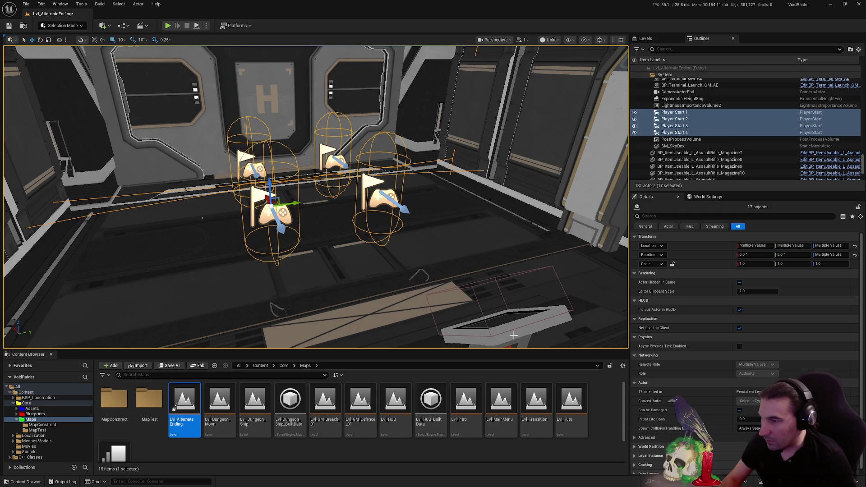
ctrl+click(510, 323)
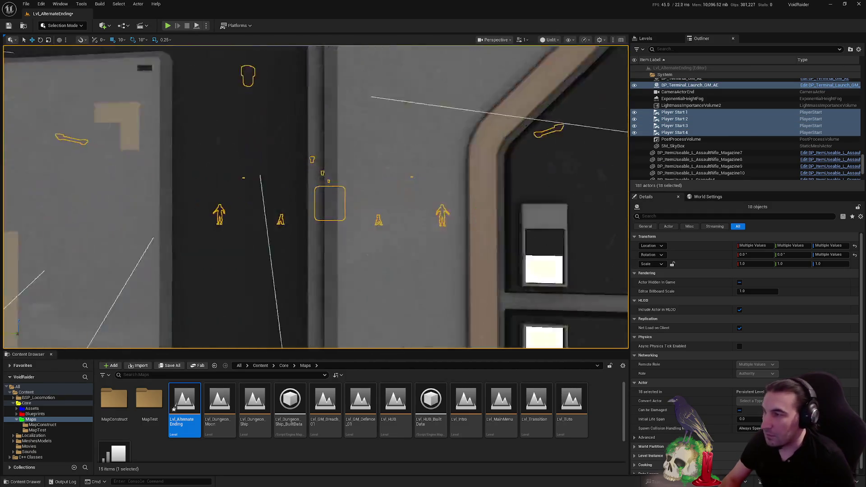
key(f)
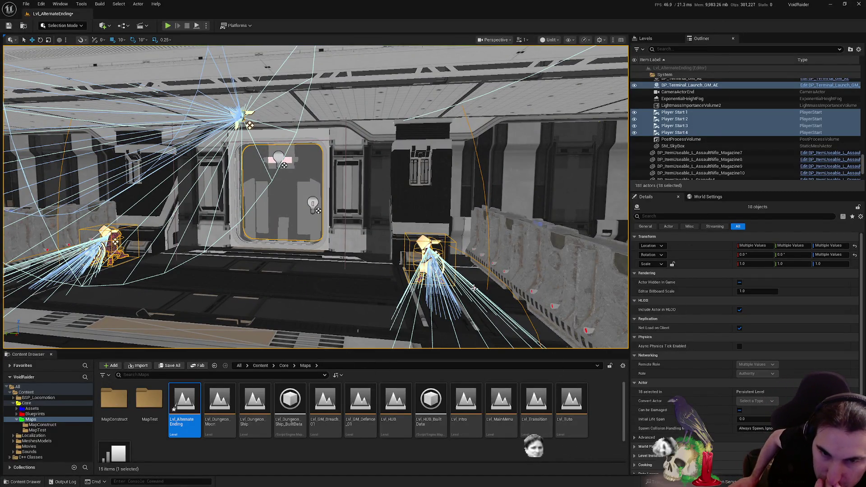
Step: Refocus on the doorframe actors and select only BP_VisualSpawn_VRAE_01_03
scroll(316, 196, up, 2)
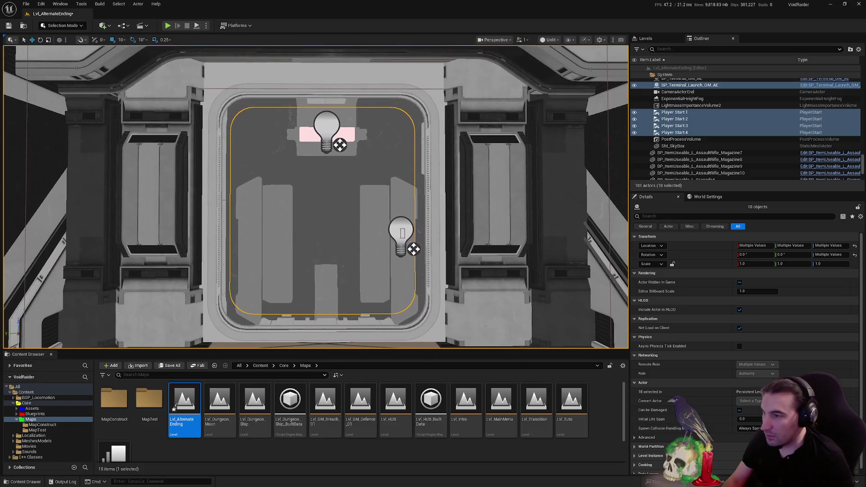
scroll(374, 248, down, 5)
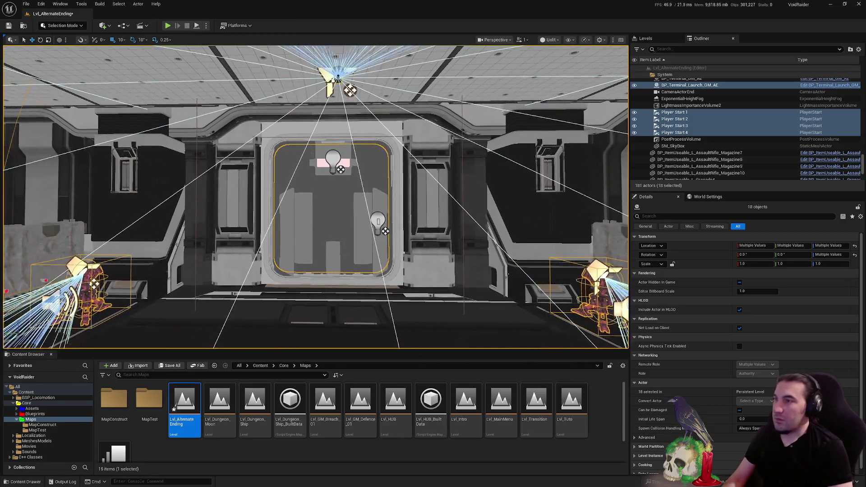
scroll(316, 198, up, 5)
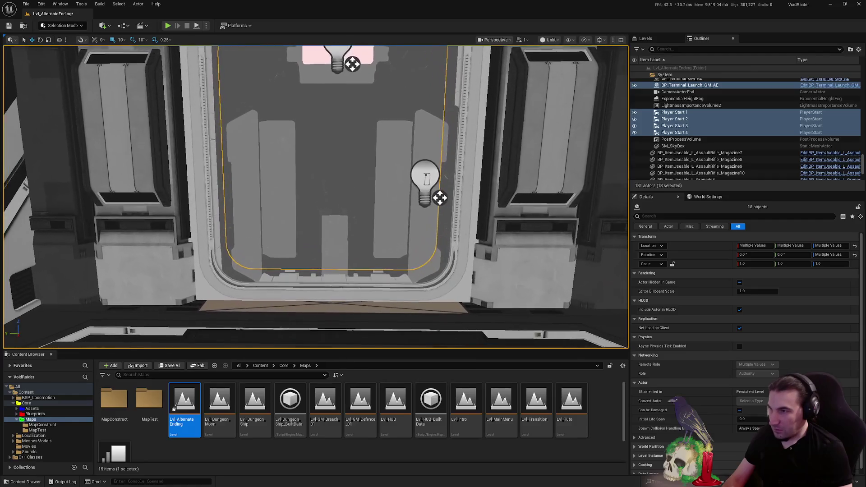
key(f)
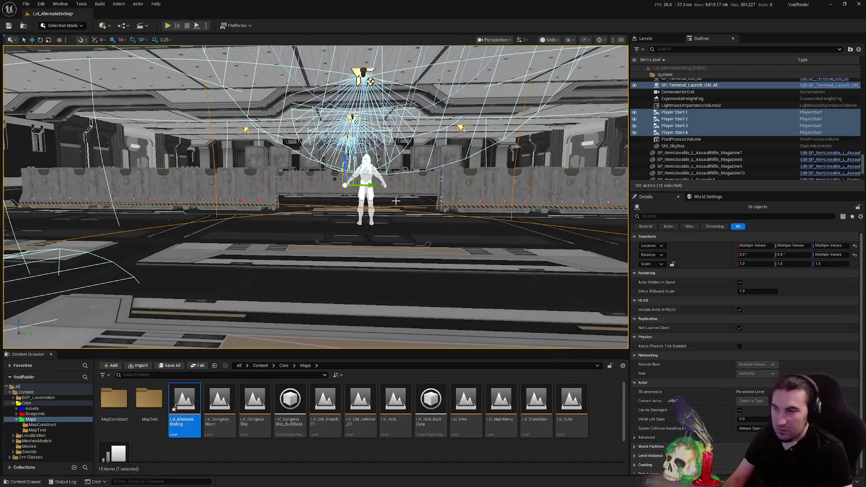
click(351, 194)
scroll(408, 233, up, 3)
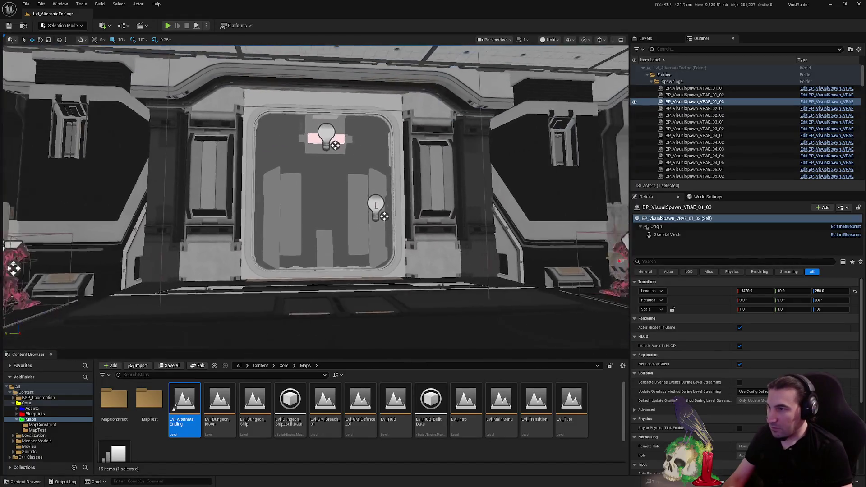
Step: Select BP_AutoDoor_Ship2 and slide it along Y into its doorframe
scroll(316, 197, up, 2)
scroll(316, 198, down, 3)
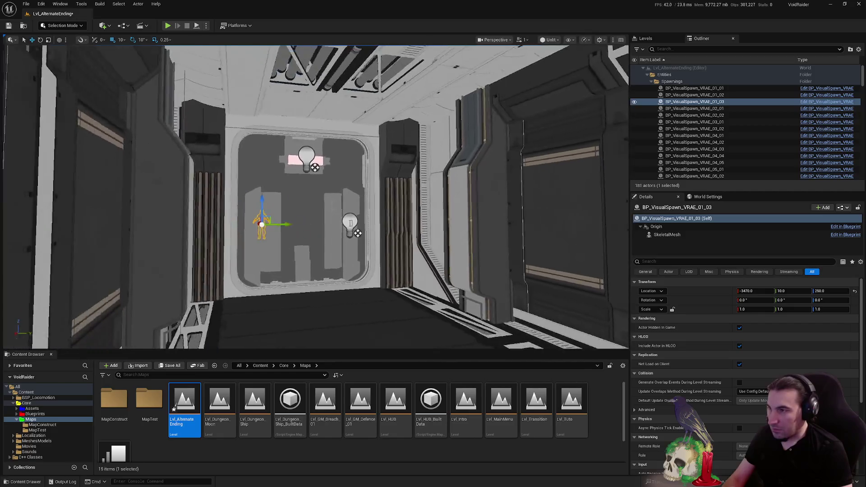
scroll(316, 197, up, 3)
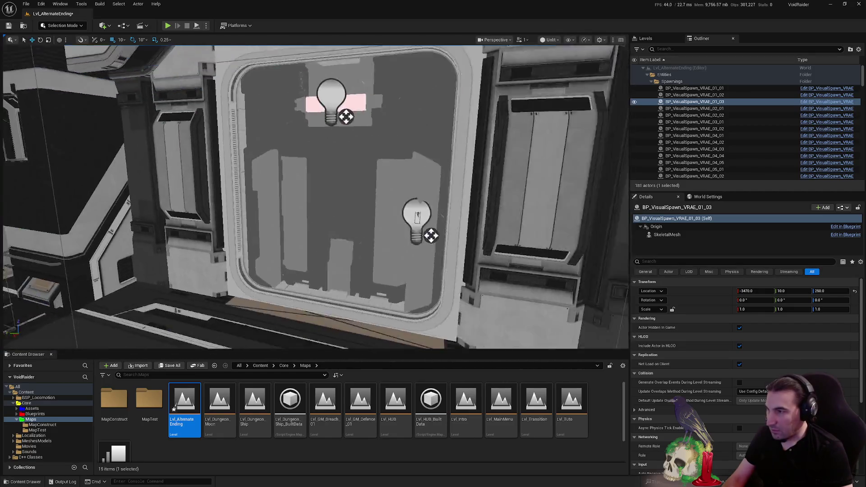
scroll(315, 197, up, 5)
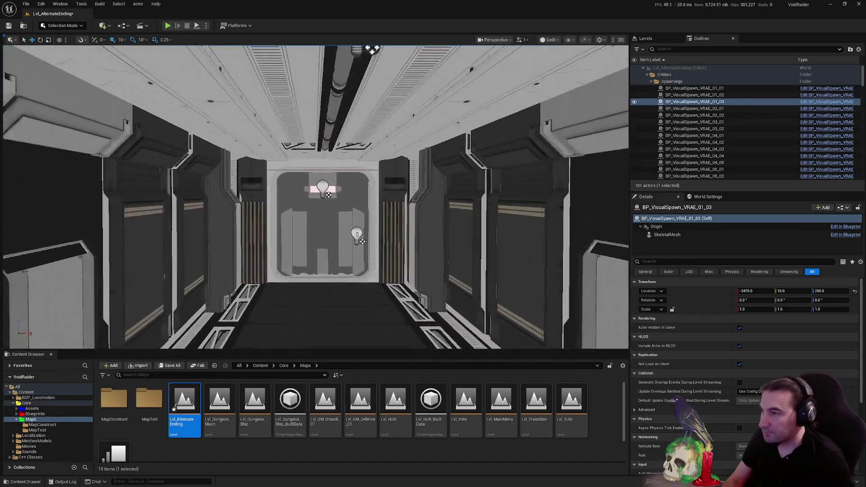
scroll(434, 160, up, 3)
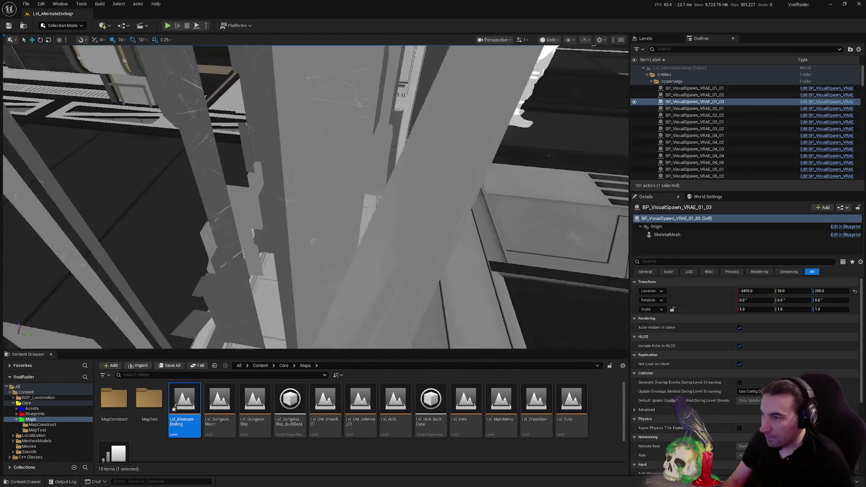
click(413, 220)
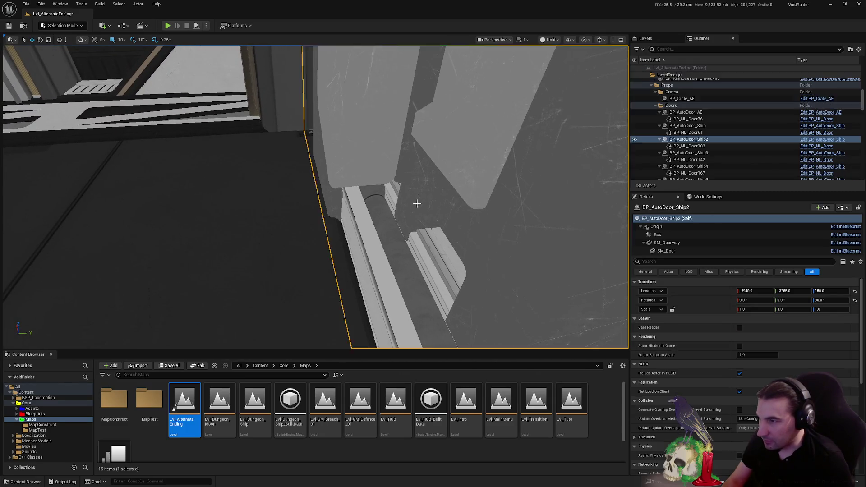
scroll(414, 201, down, 3)
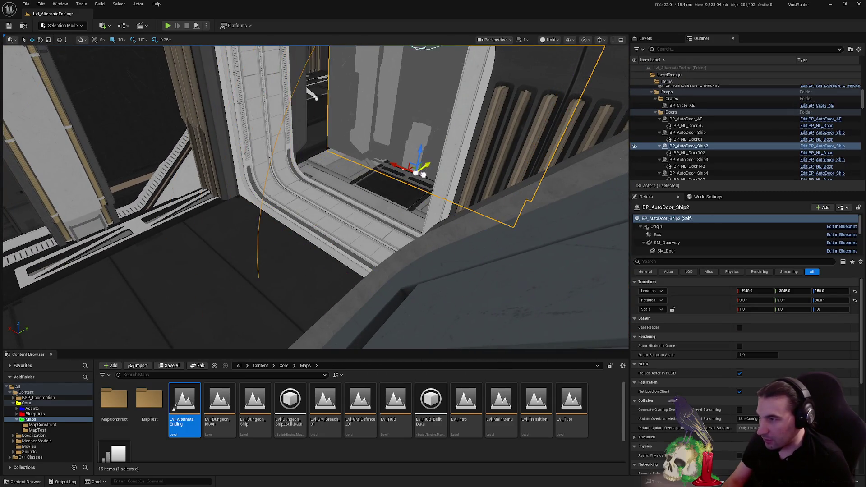
drag(424, 174, 457, 262)
click(316, 194)
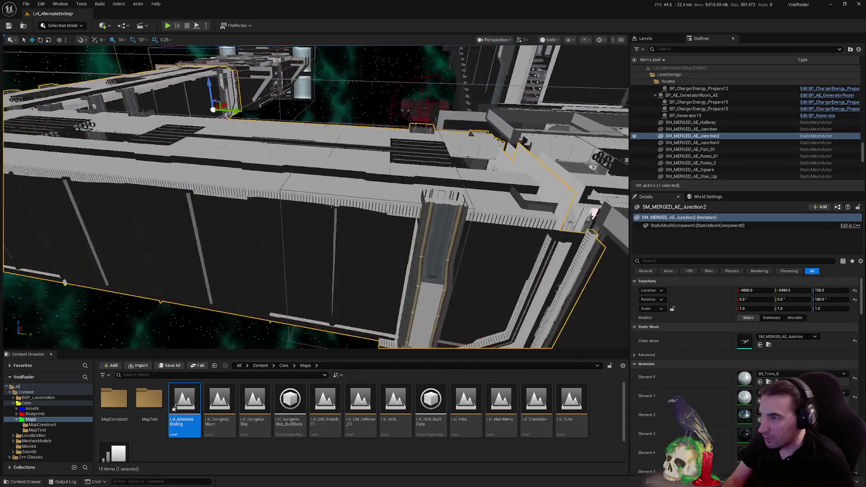
Step: Add ceiling light BP_LightHallway_13 and three more corridor lights to the selection
drag(315, 194, 214, 103)
drag(172, 162, 300, 205)
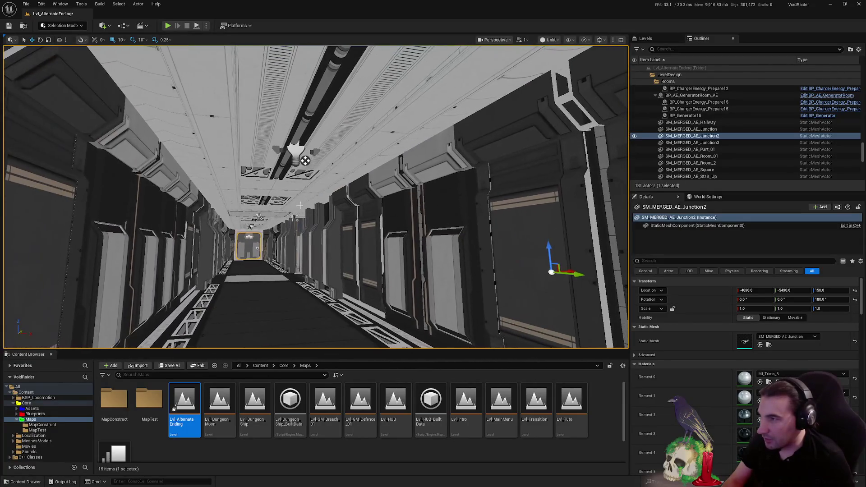
ctrl+click(306, 161)
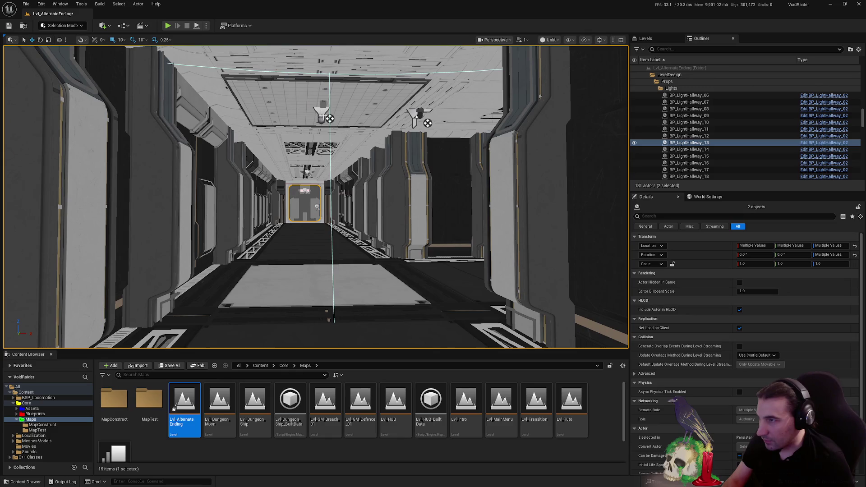
ctrl+click(321, 113)
ctrl+click(417, 116)
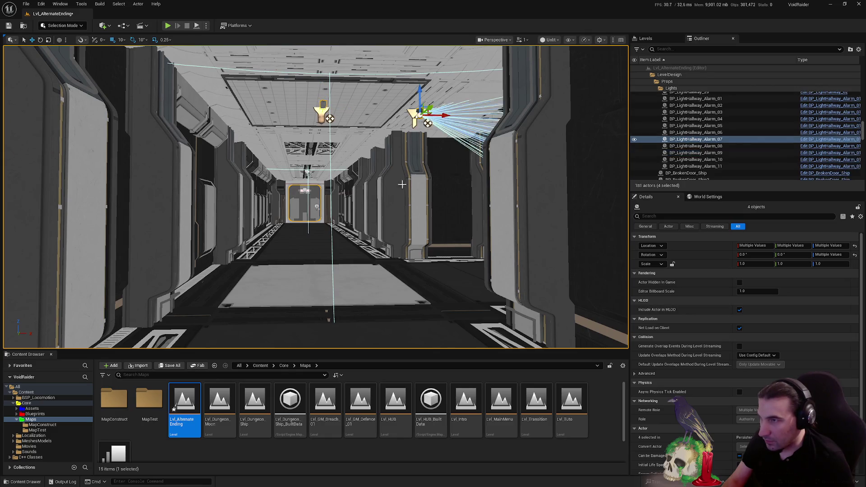
drag(417, 116, 397, 91)
drag(377, 180, 393, 162)
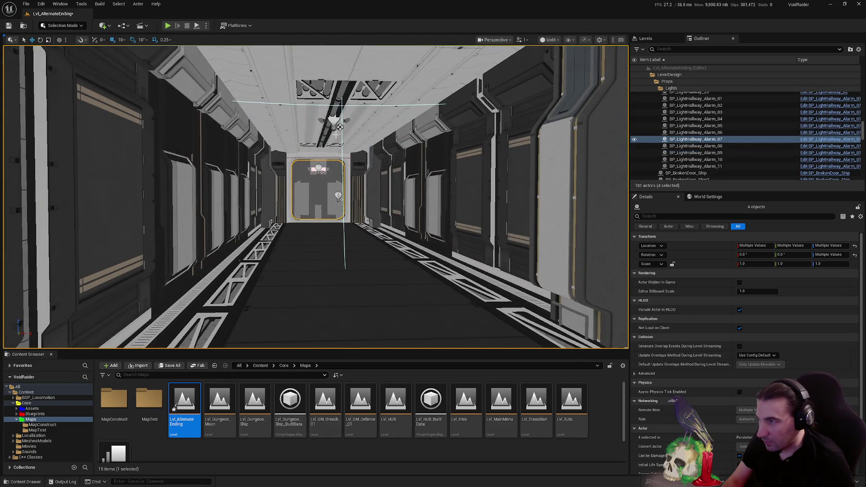
ctrl+click(339, 126)
drag(340, 127, 379, 102)
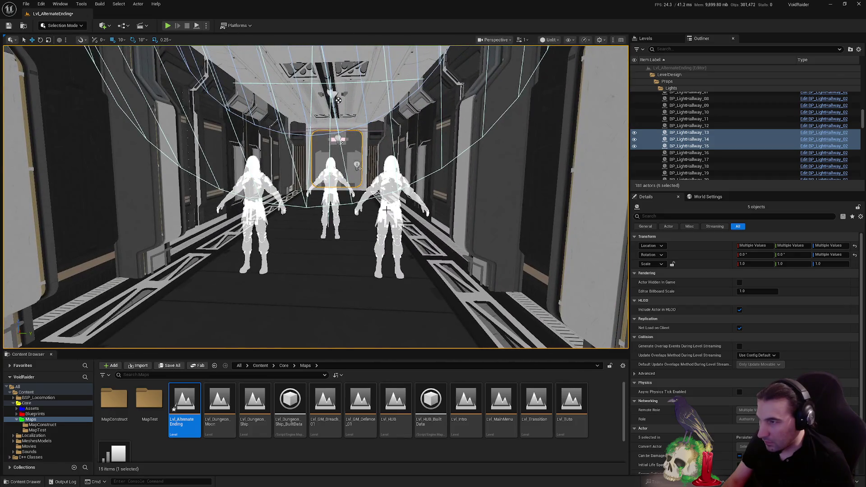
Step: Add the right, middle and left spawn characters plus one more ceiling light
ctrl+click(386, 209)
ctrl+click(336, 216)
ctrl+click(250, 205)
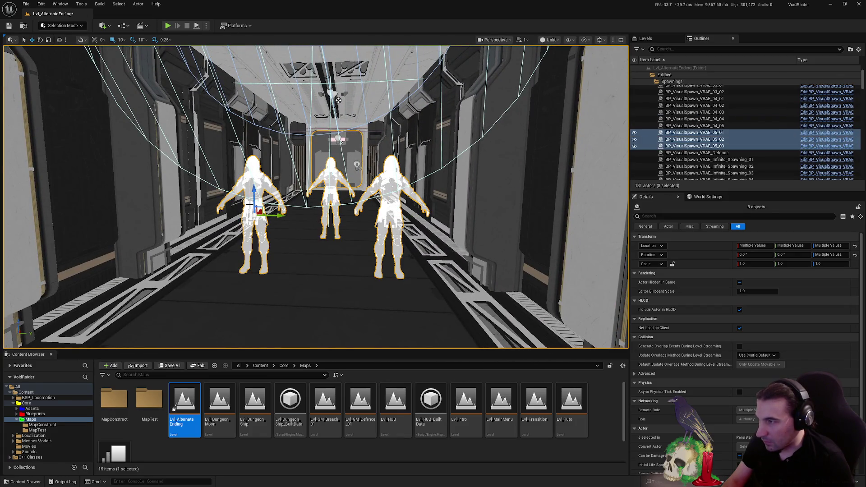
scroll(333, 110, down, 2)
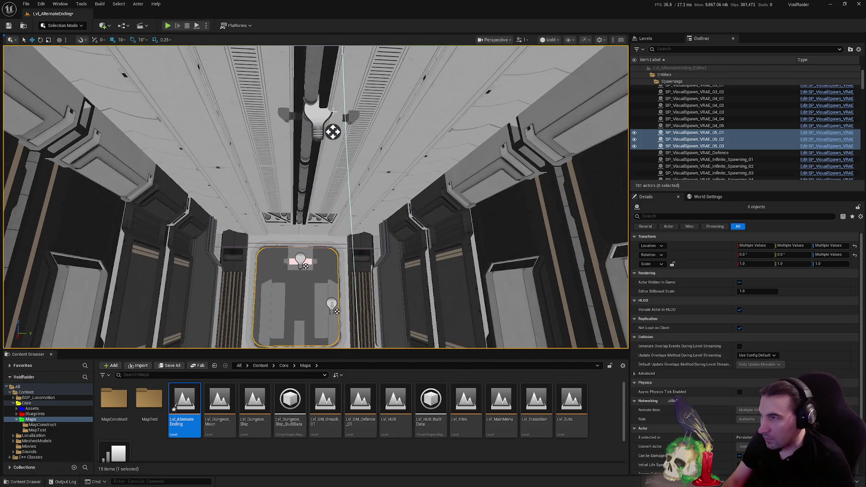
ctrl+click(333, 132)
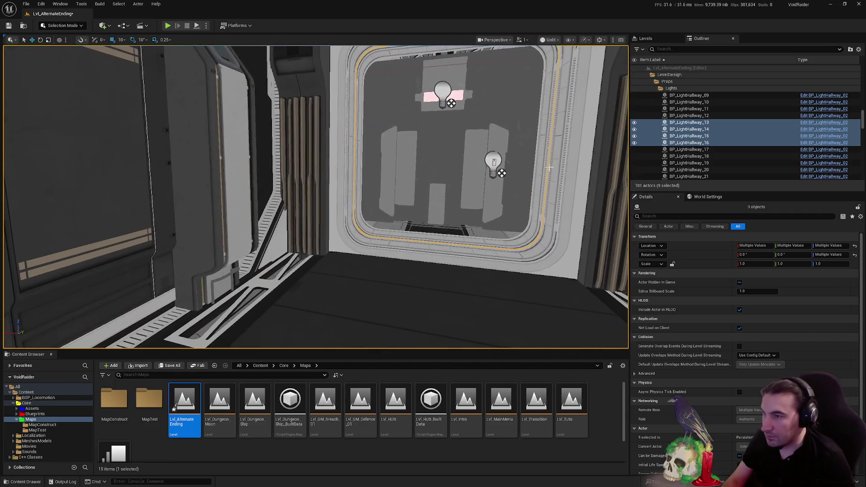
click(138, 244)
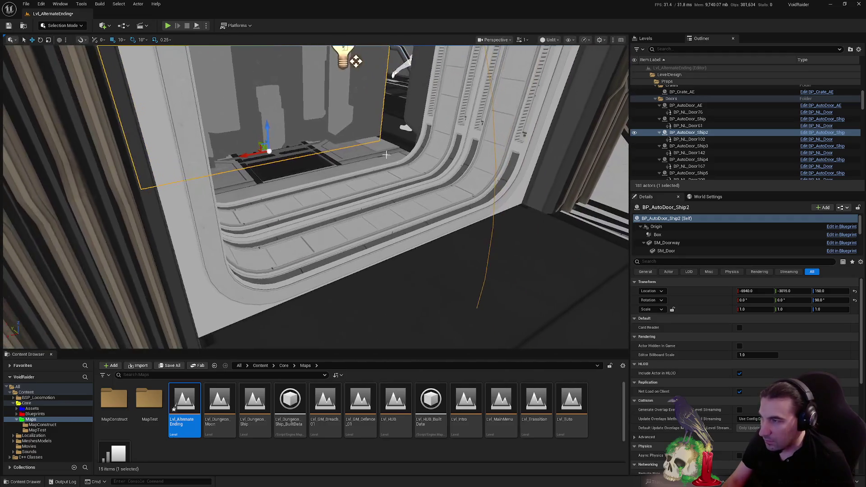
Step: Slide BP_AutoDoor_Ship2 along Y and fine-tune its Location Y to -3270
mouse_move(257, 145)
mouse_down()
mouse_move(267, 141)
mouse_move(328, 206)
mouse_up()
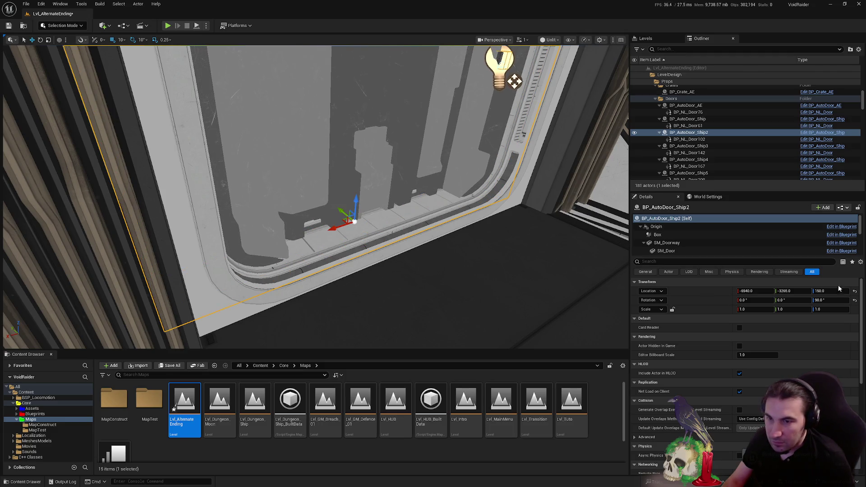
click(794, 291)
key(BackSpace)
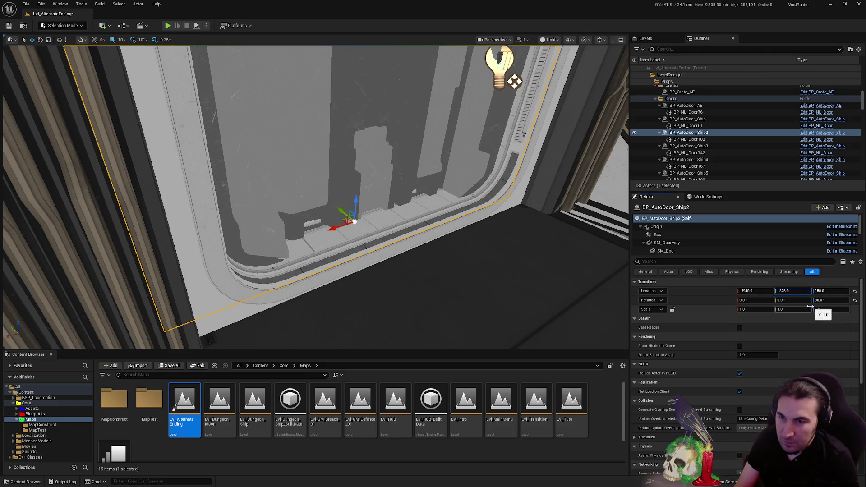
text(0)
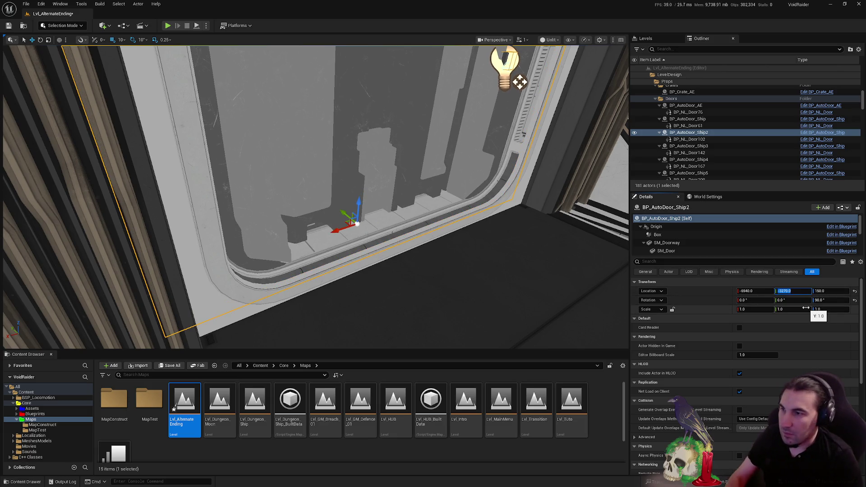
right_click(493, 265)
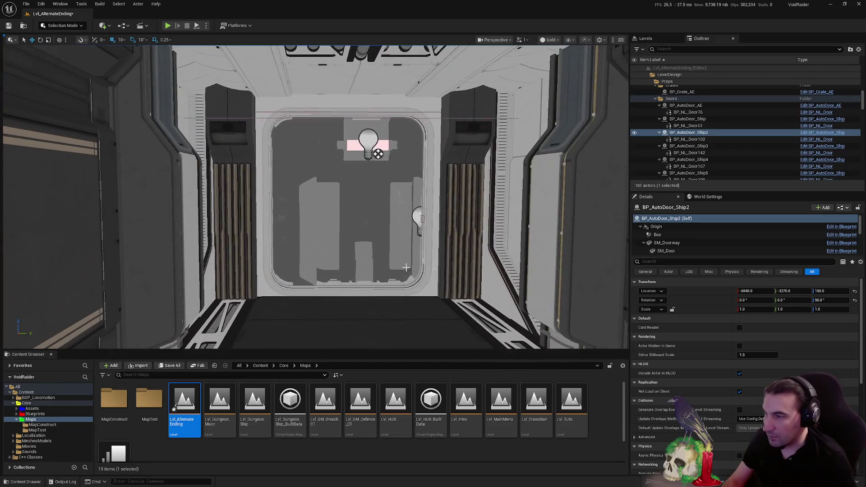
click(418, 186)
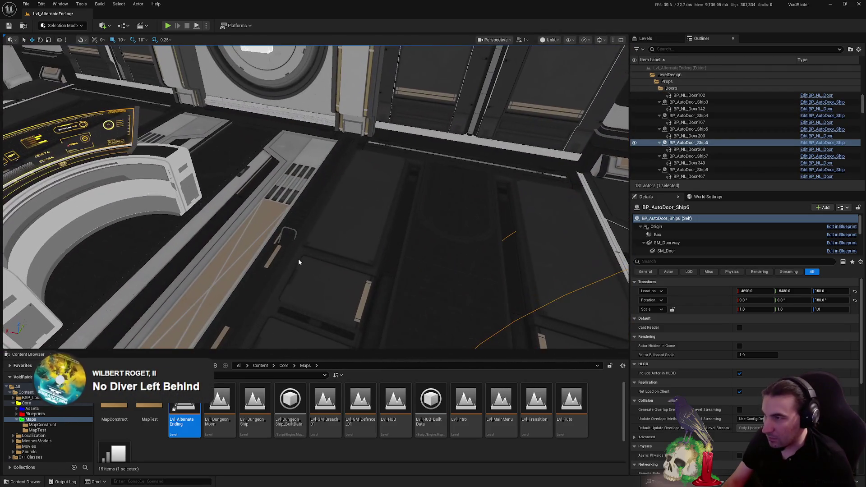
click(299, 258)
key(f)
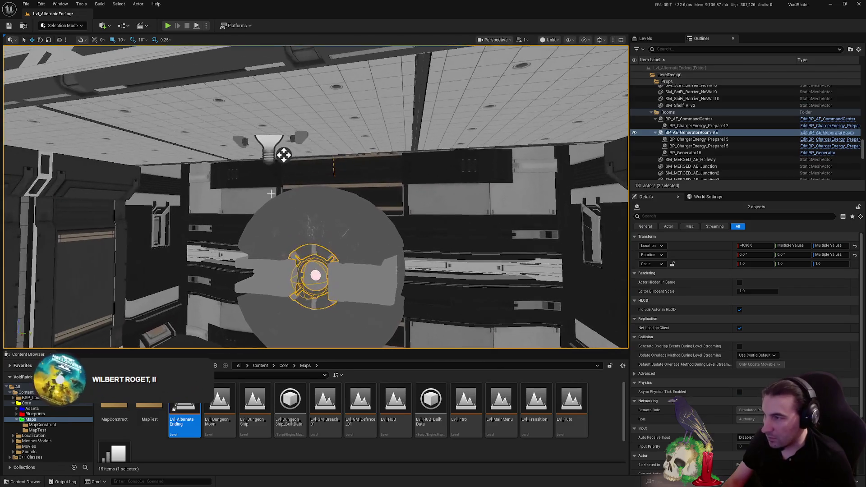
click(270, 146)
key(f)
click(289, 202)
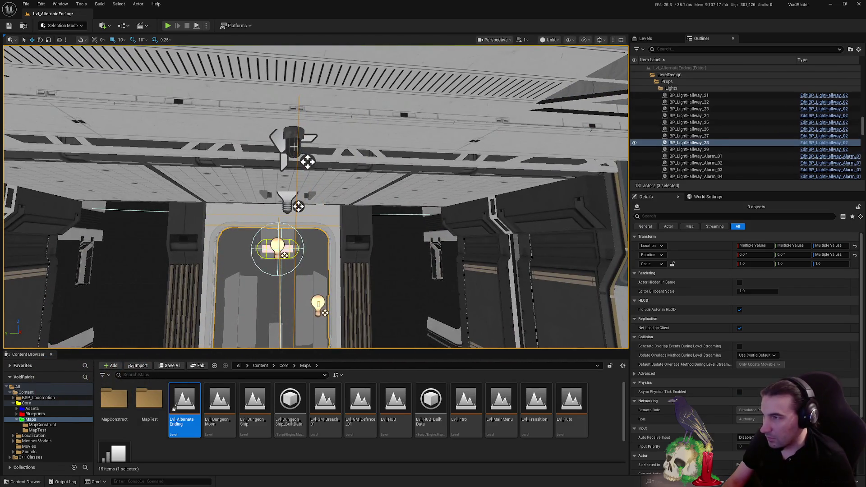
key(f)
ctrl+click(368, 146)
key(f)
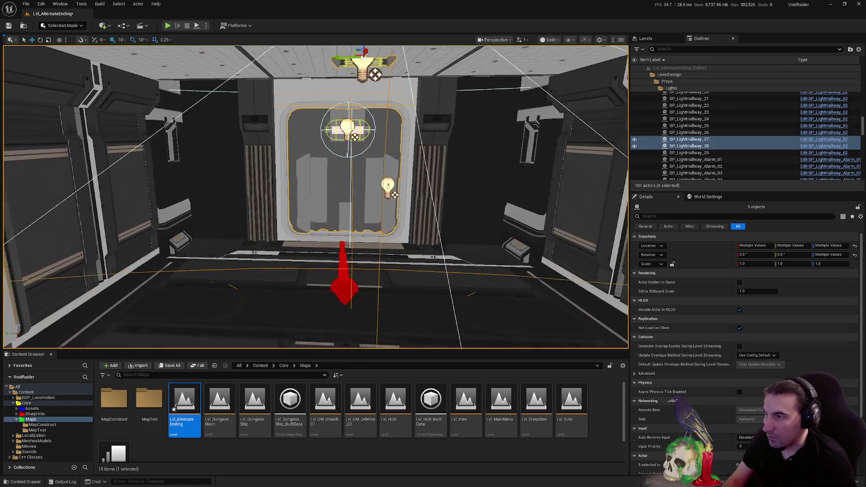
scroll(355, 218, up, 3)
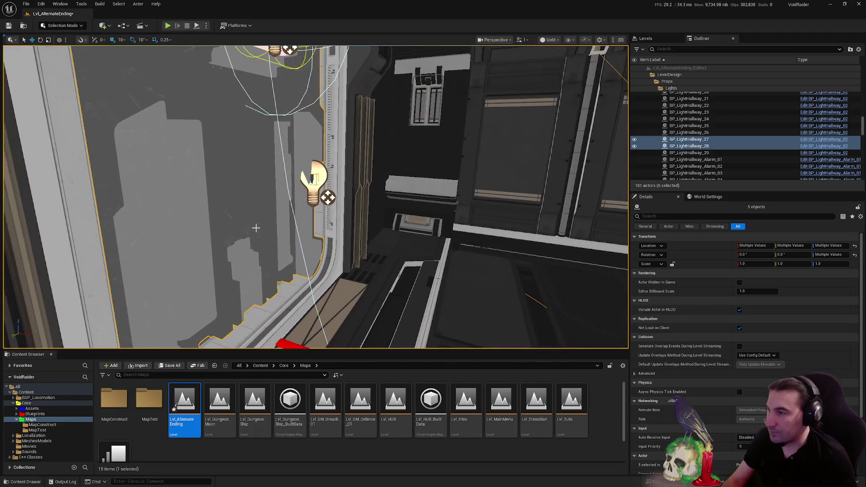
click(256, 228)
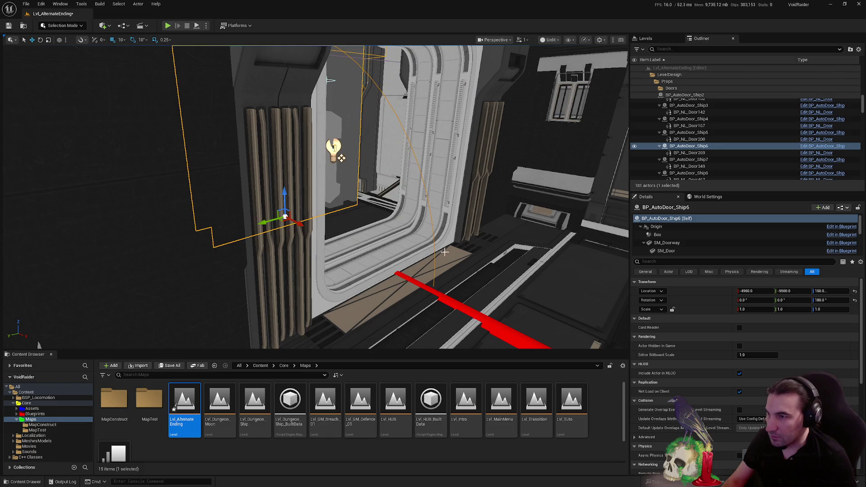
Step: Select the generator room and hallway lights Alarm_08, 28 and 27, and frame them
click(507, 259)
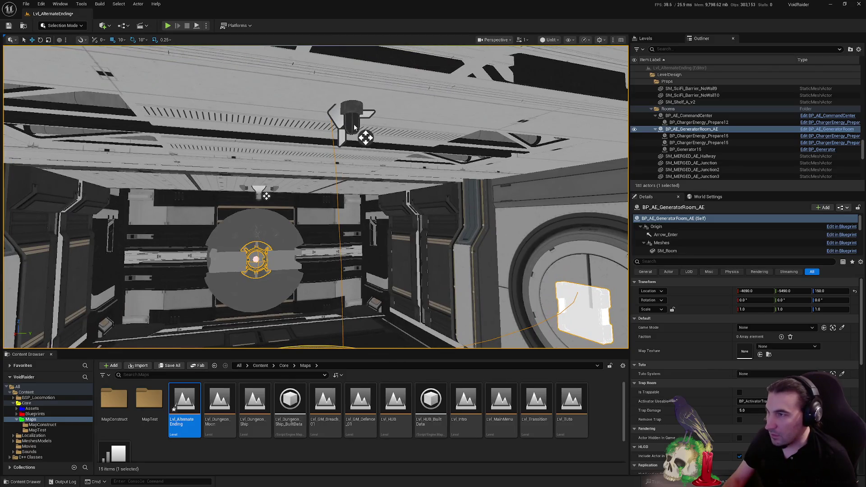
ctrl+click(354, 128)
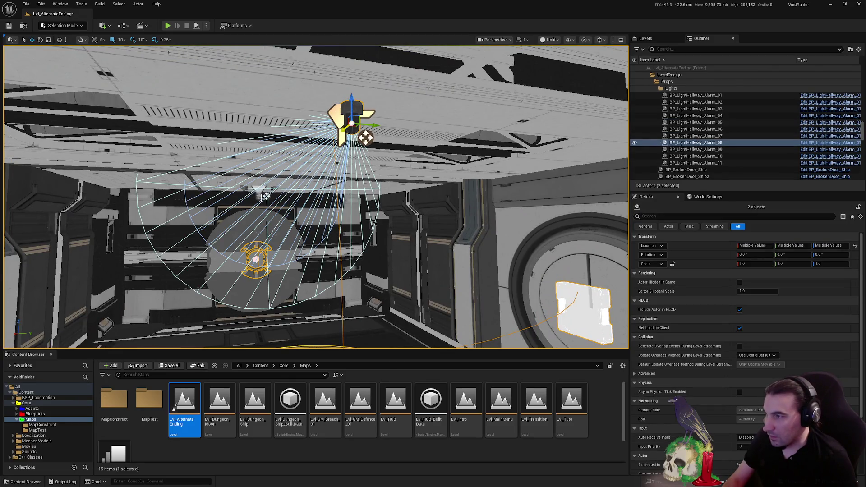
ctrl+click(365, 137)
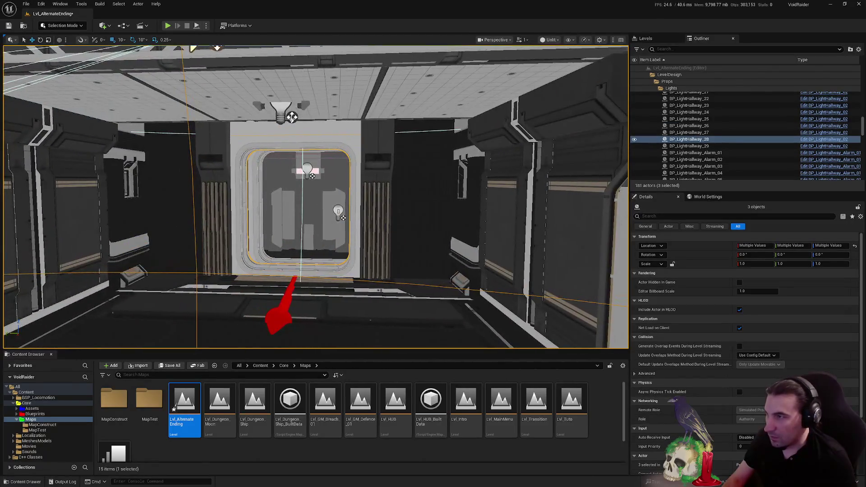
ctrl+click(384, 189)
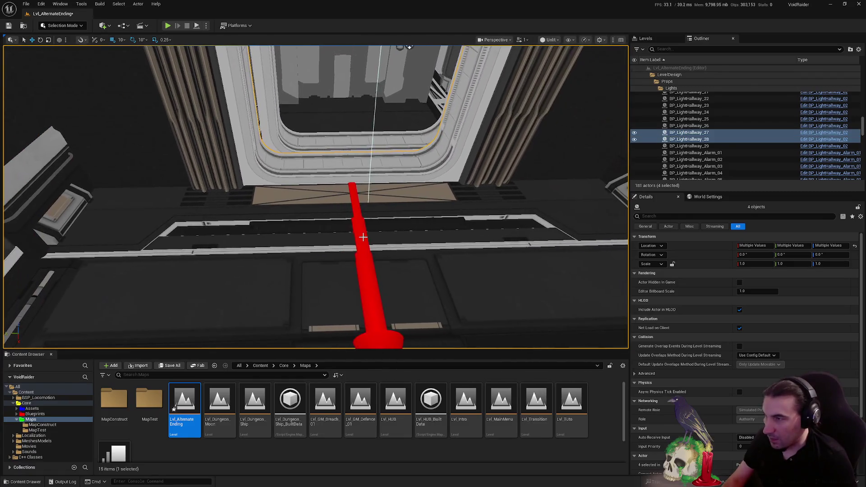
key(f)
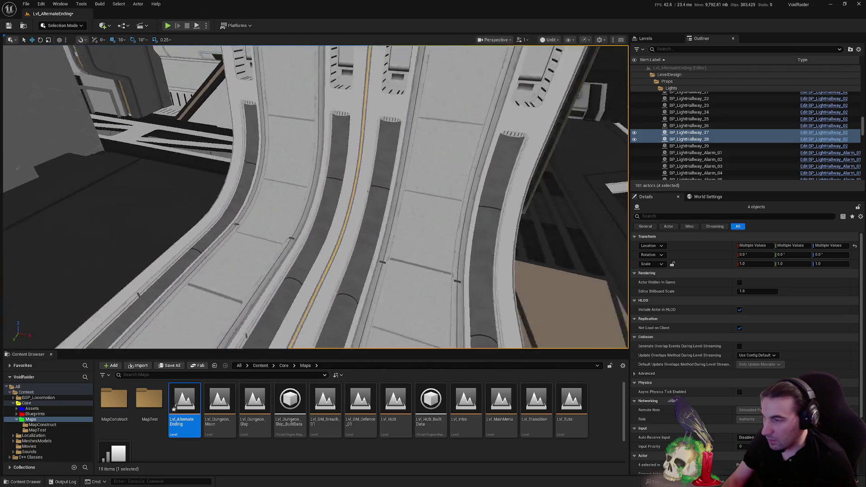
scroll(340, 187, up, 3)
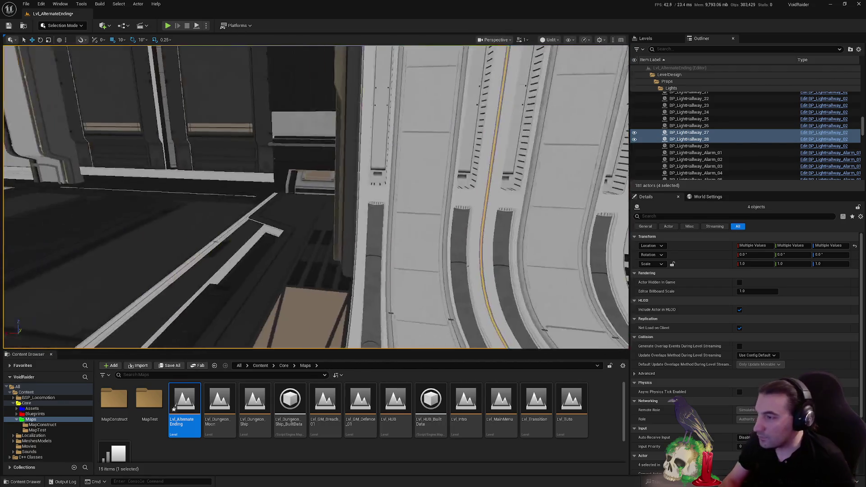
key(f)
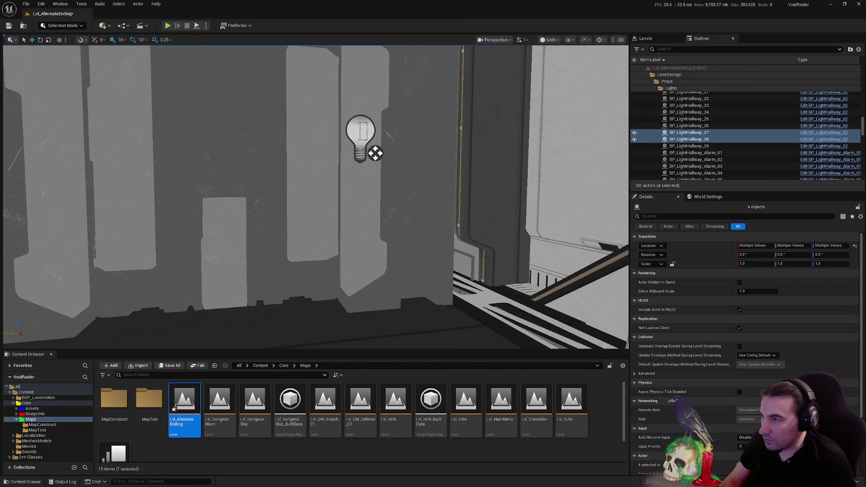
scroll(270, 212, down, 5)
Step: Slide BP_AutoDoor_Ship6 along X to -4690 and check its placement in the doorframe
click(270, 212)
drag(283, 233, 270, 252)
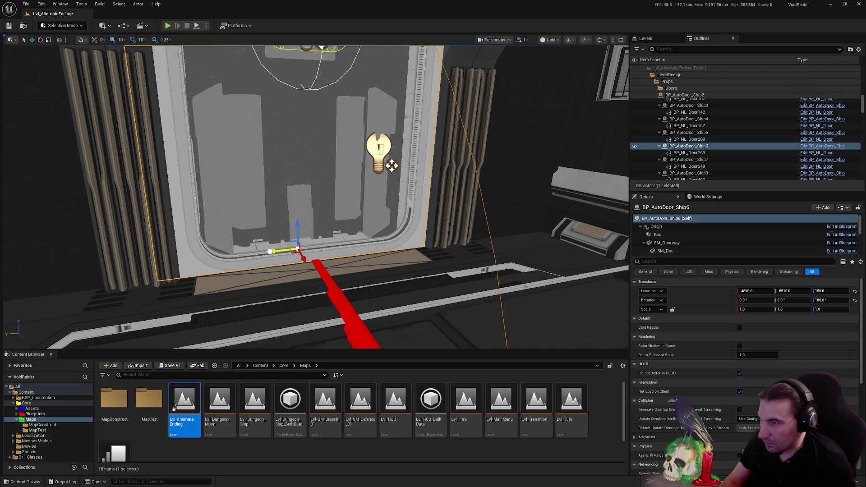
key(f)
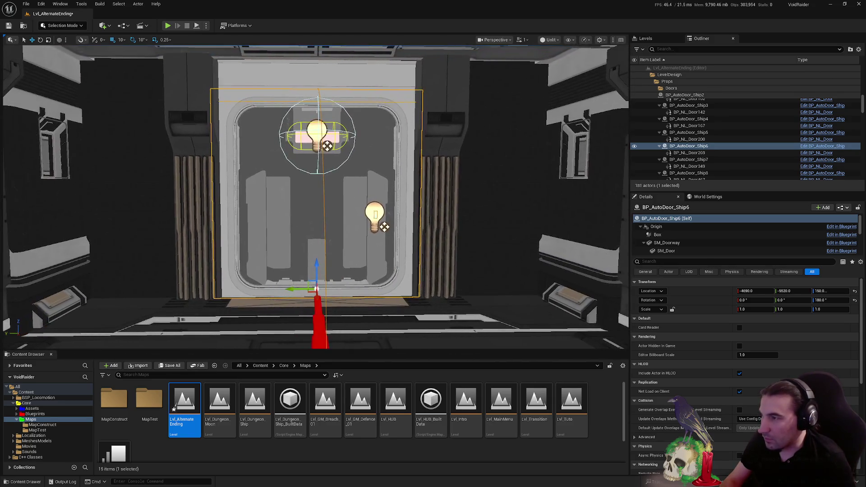
mouse_move(316, 194)
mouse_down()
mouse_move(297, 163)
mouse_move(307, 189)
mouse_move(289, 212)
mouse_move(276, 189)
mouse_up()
click(269, 189)
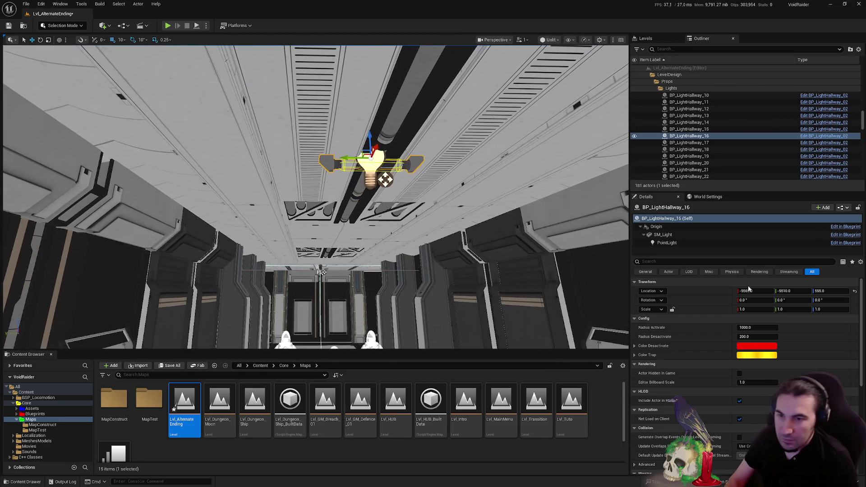
Step: Nudge the BP_LightHallway_Alarm_07 spotlight to Y -5519
mouse_move(269, 189)
mouse_down()
mouse_move(261, 194)
mouse_move(385, 213)
mouse_move(273, 175)
mouse_up()
click(301, 173)
key(f)
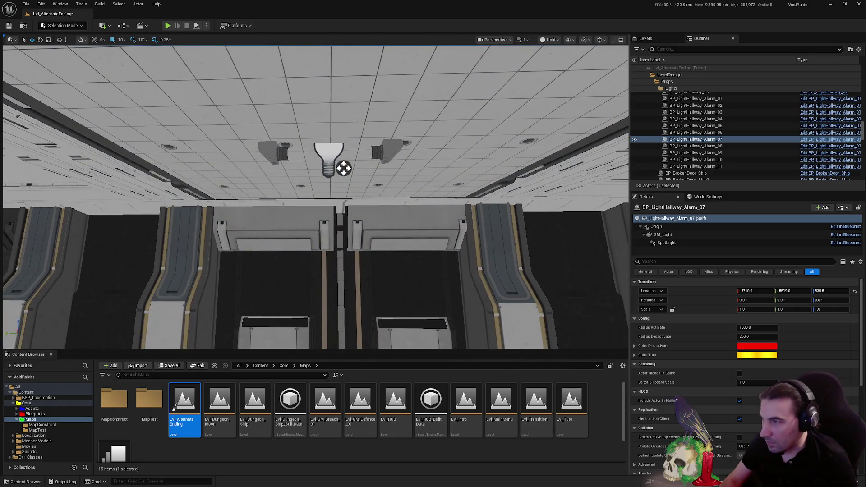
click(344, 168)
drag(358, 168, 310, 131)
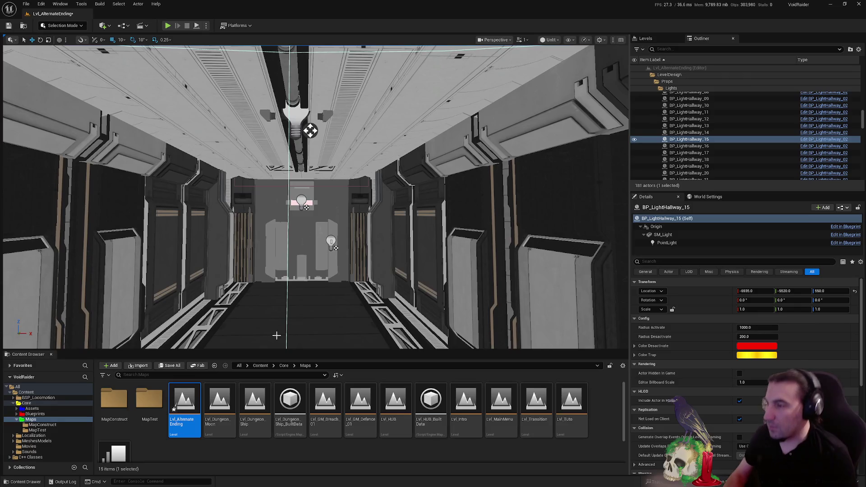
Step: Save the Lvl_AlternateEnding level with Save Selected
key(ctrl+shift+s)
click(486, 324)
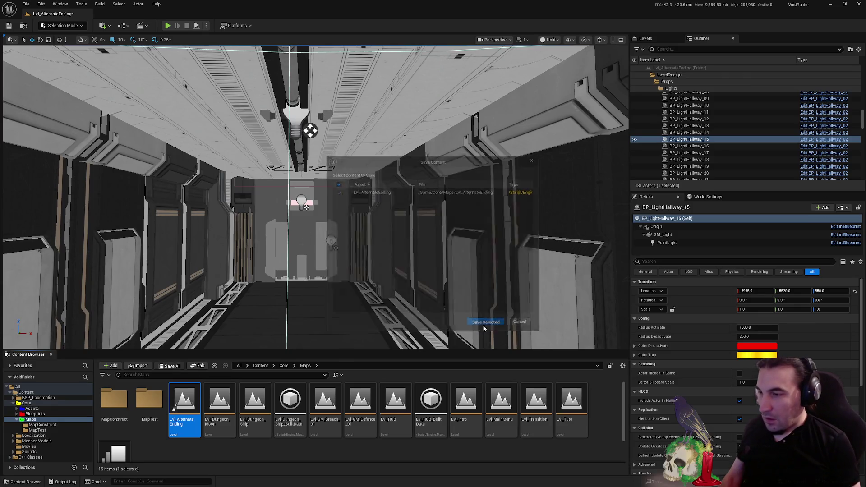
drag(487, 323, 514, 162)
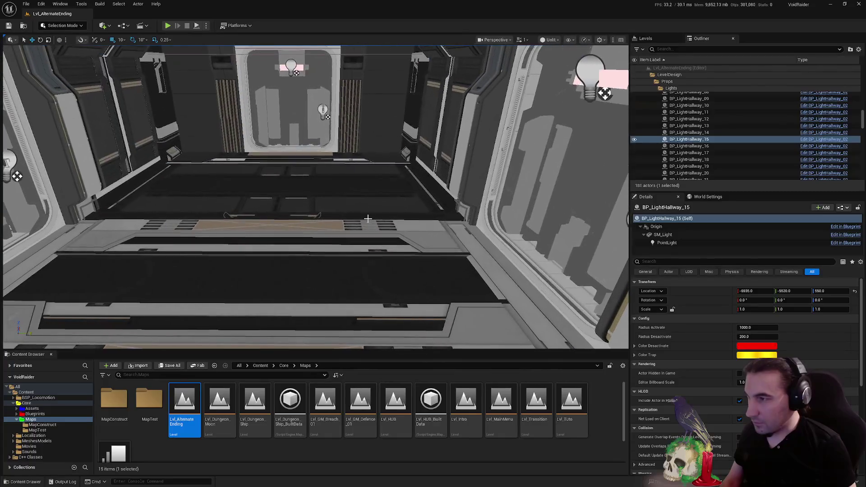
click(367, 218)
drag(368, 219, 343, 189)
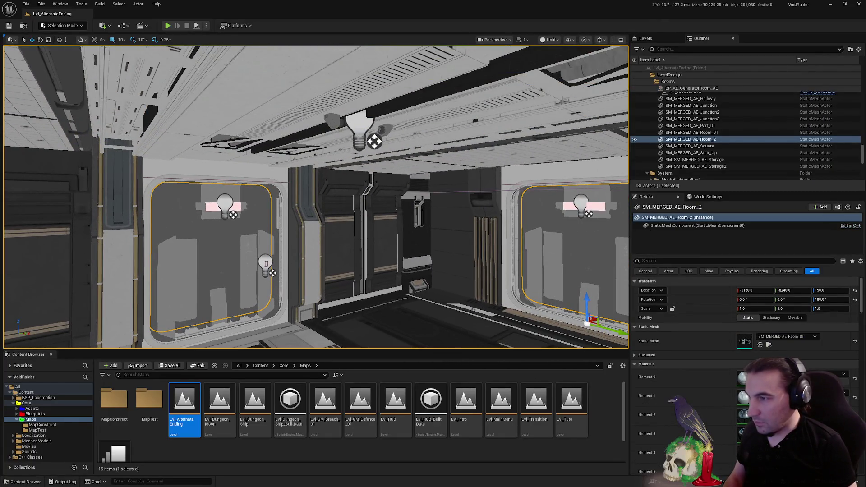
ctrl+click(357, 137)
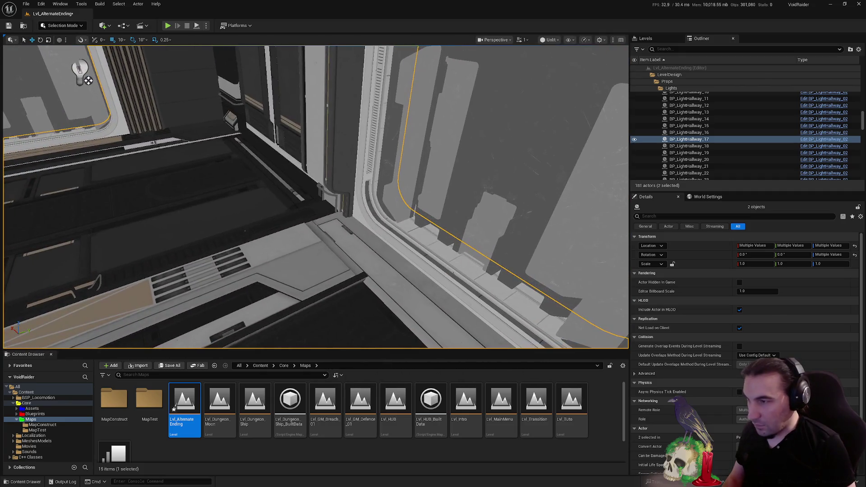
click(492, 157)
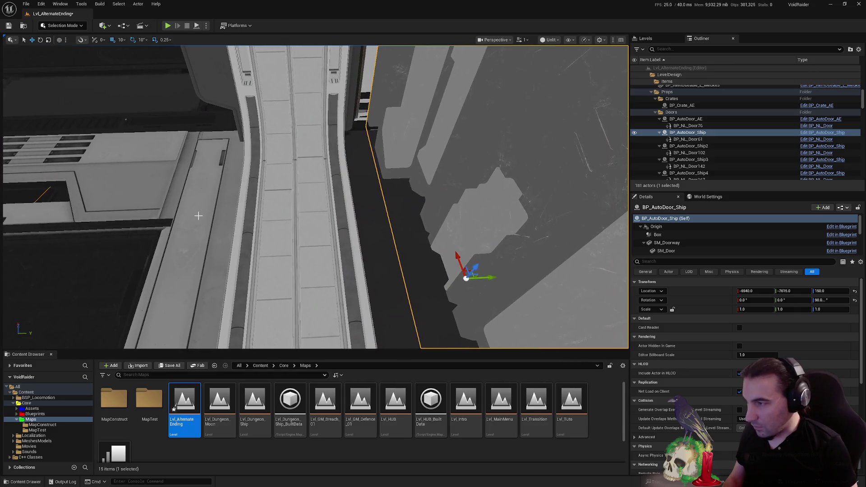
click(497, 321)
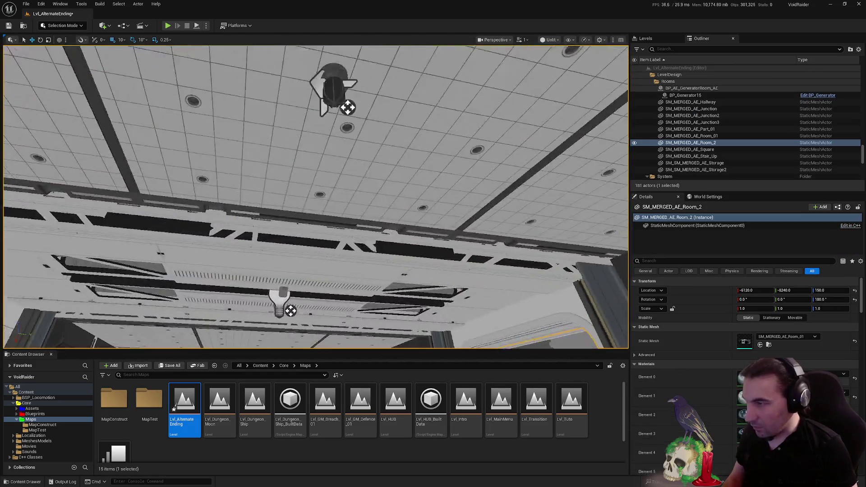
drag(221, 194, 221, 234)
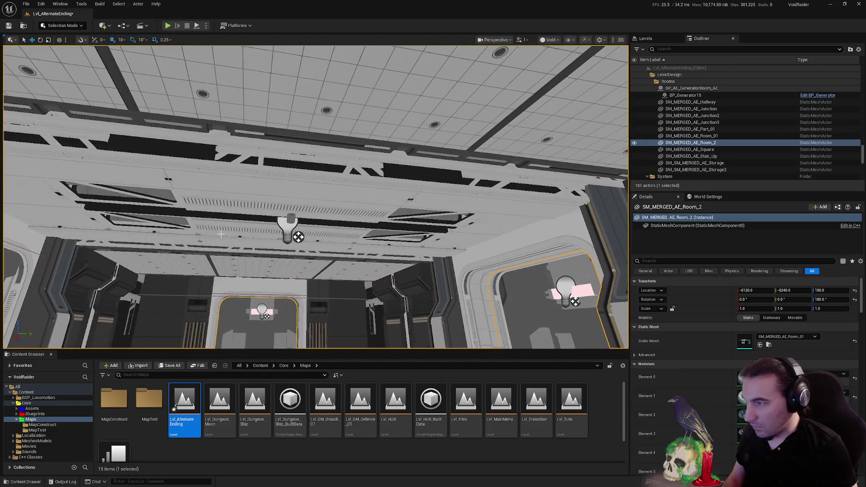
ctrl+click(289, 232)
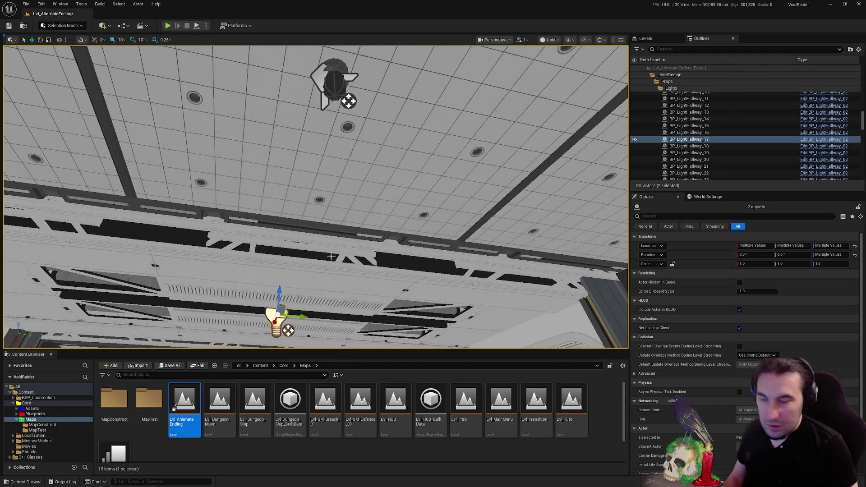
ctrl+click(333, 90)
key(f)
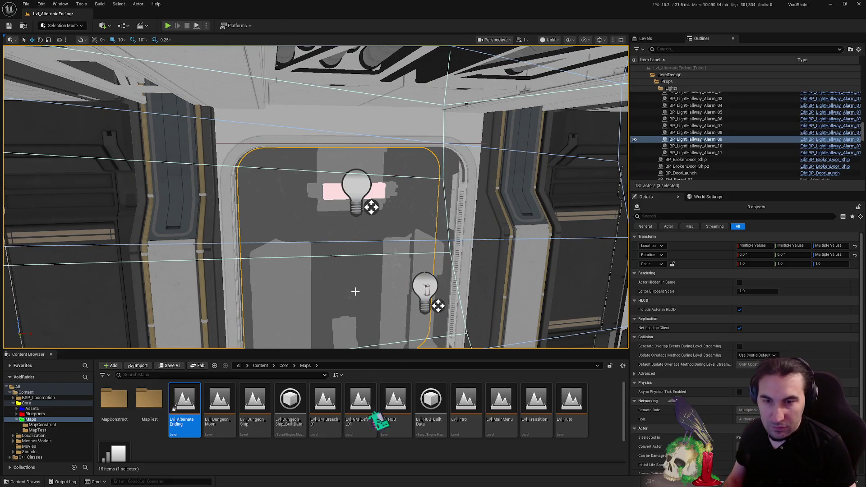
mouse_move(355, 291)
mouse_down()
mouse_move(361, 316)
mouse_move(354, 198)
mouse_move(335, 219)
mouse_up()
ctrl+click(271, 235)
ctrl+click(400, 230)
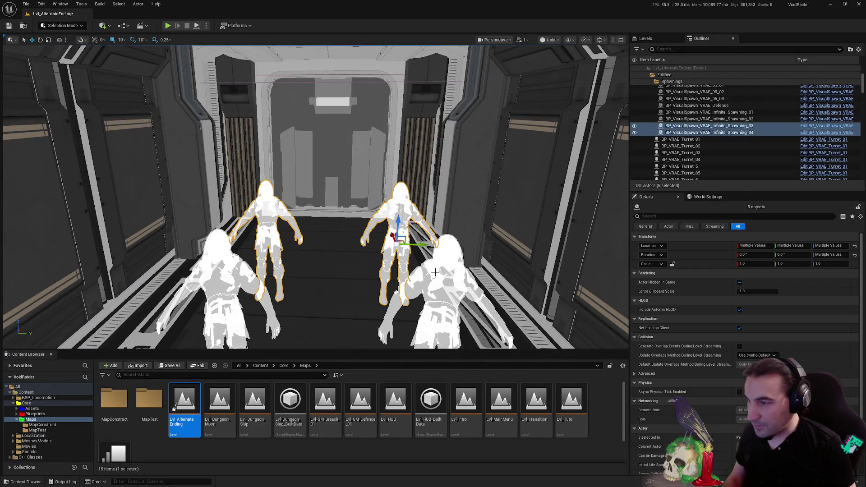
ctrl+click(439, 313)
ctrl+click(228, 289)
mouse_move(228, 289)
mouse_down()
mouse_move(228, 306)
mouse_move(208, 334)
mouse_move(199, 278)
mouse_move(198, 305)
mouse_up()
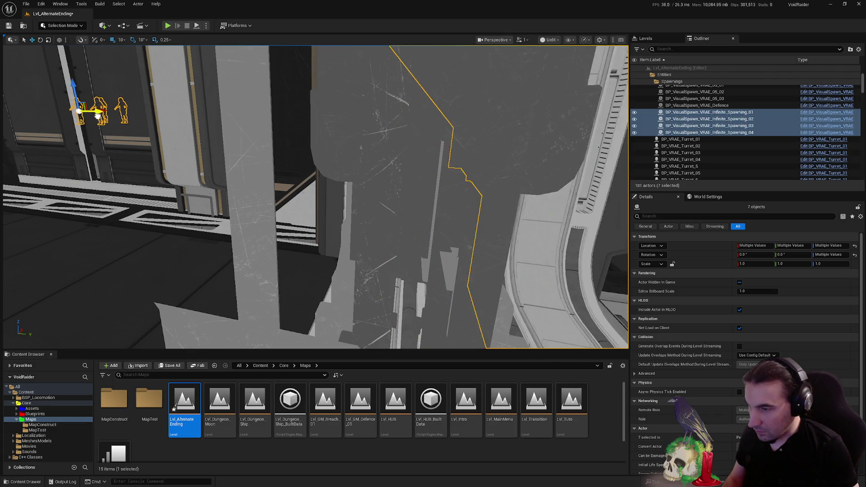
mouse_move(199, 305)
mouse_down()
mouse_move(429, 241)
mouse_move(247, 218)
mouse_move(379, 252)
mouse_move(390, 327)
mouse_move(442, 262)
mouse_move(433, 253)
mouse_move(269, 234)
mouse_up()
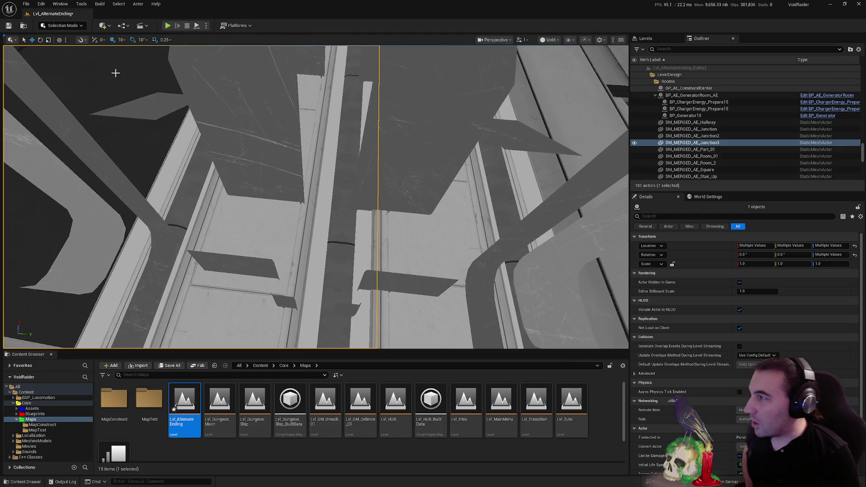
Step: Slide BP_BrokenDoor_Ship2 30 units and BP_BrokenDoor_Ship 10 units along Y into their doorways
mouse_move(116, 71)
mouse_down()
mouse_move(108, 77)
mouse_move(142, 98)
mouse_move(102, 92)
mouse_up()
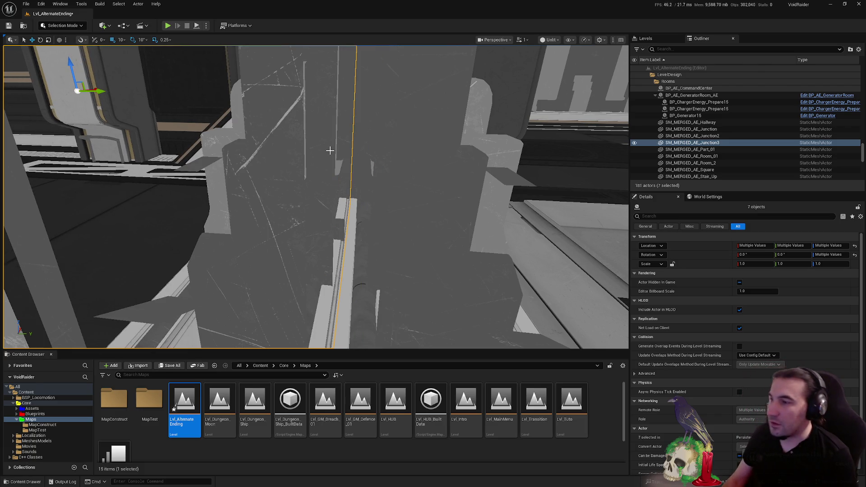
mouse_move(153, 109)
mouse_down()
mouse_move(153, 189)
mouse_move(190, 181)
mouse_move(154, 172)
mouse_move(189, 162)
mouse_move(154, 153)
mouse_up()
drag(355, 235, 356, 189)
click(356, 236)
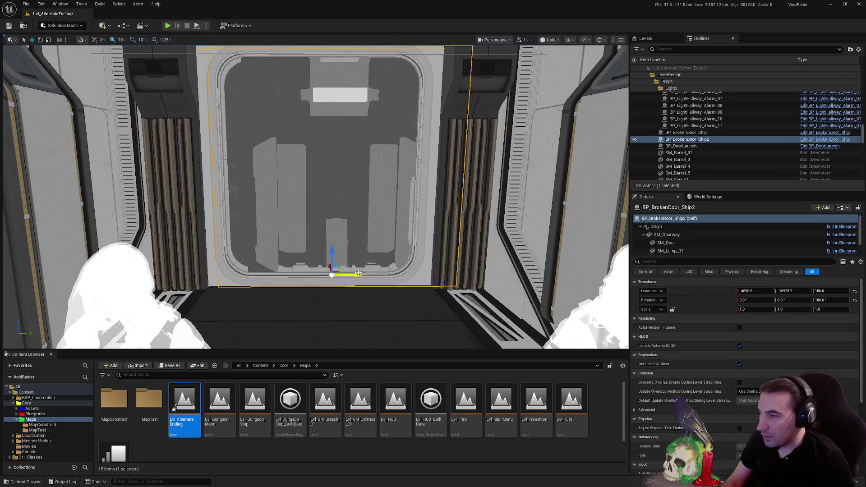
drag(359, 272, 342, 274)
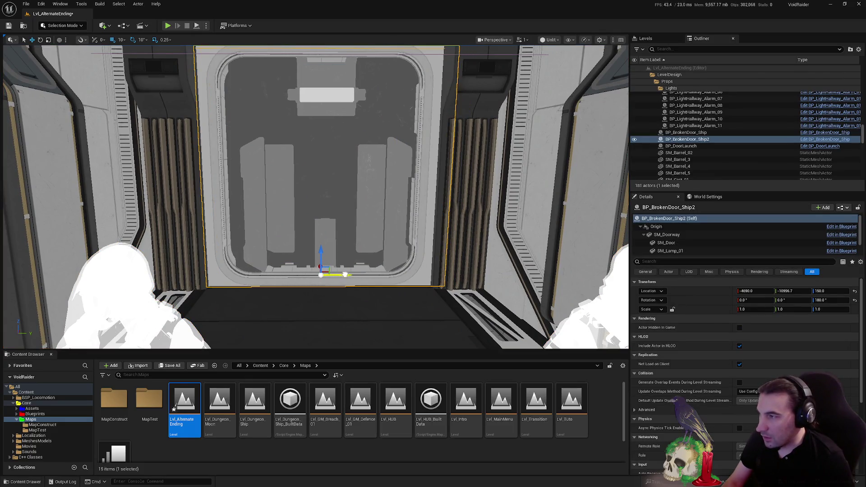
drag(316, 203, 316, 180)
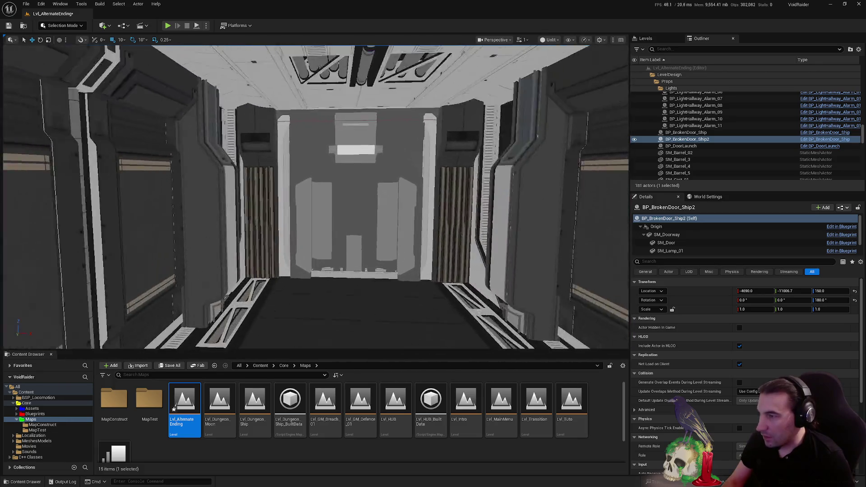
click(393, 266)
drag(362, 304, 357, 301)
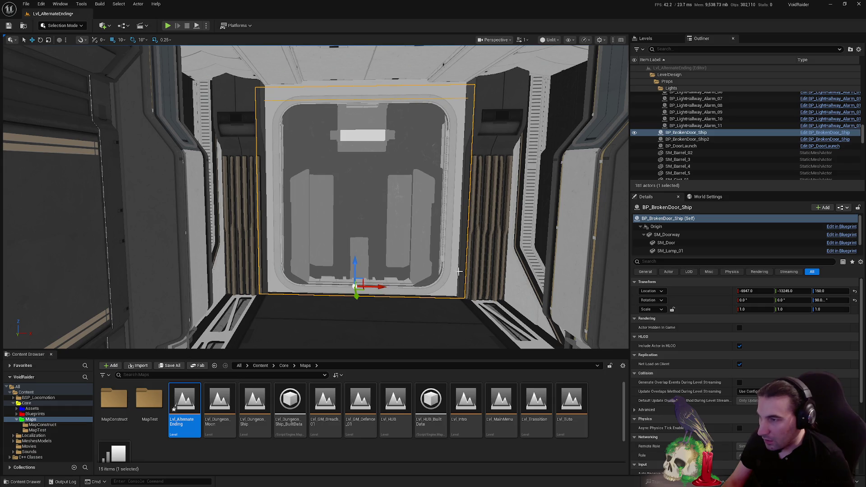
drag(459, 271, 438, 284)
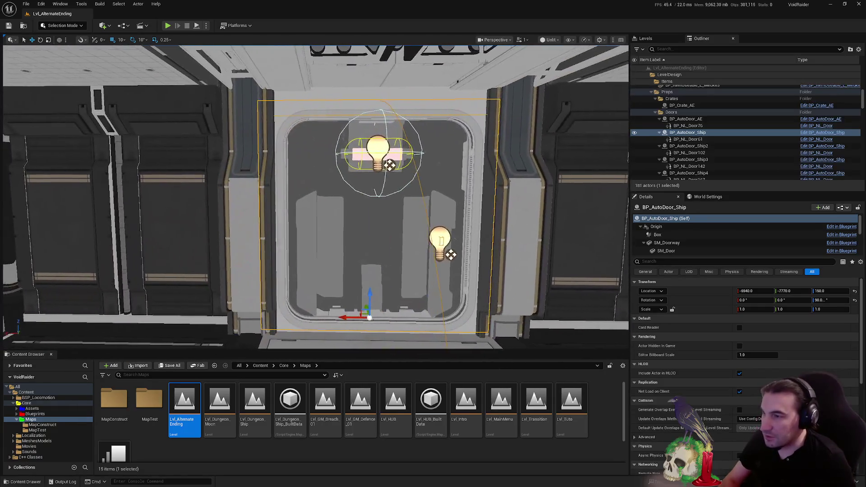
Step: Adjust BP_AutoDoor_Ship along X, keeping it at -6940, -7770, 190
click(335, 306)
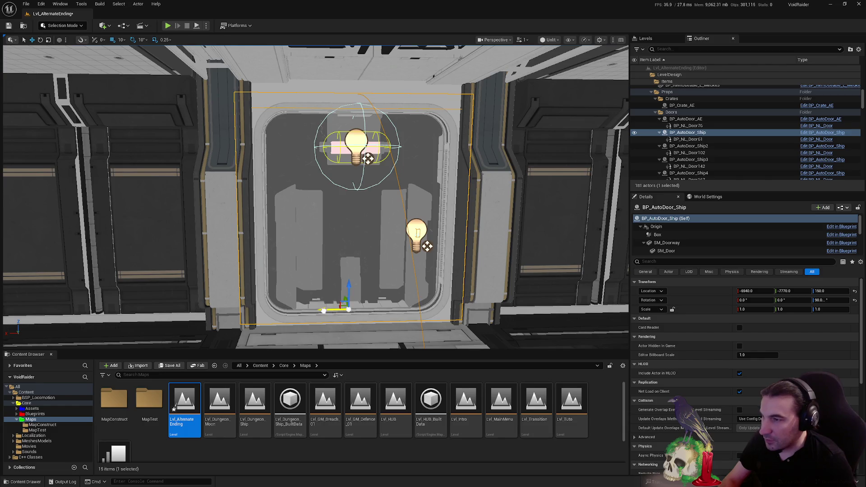
drag(335, 306, 391, 300)
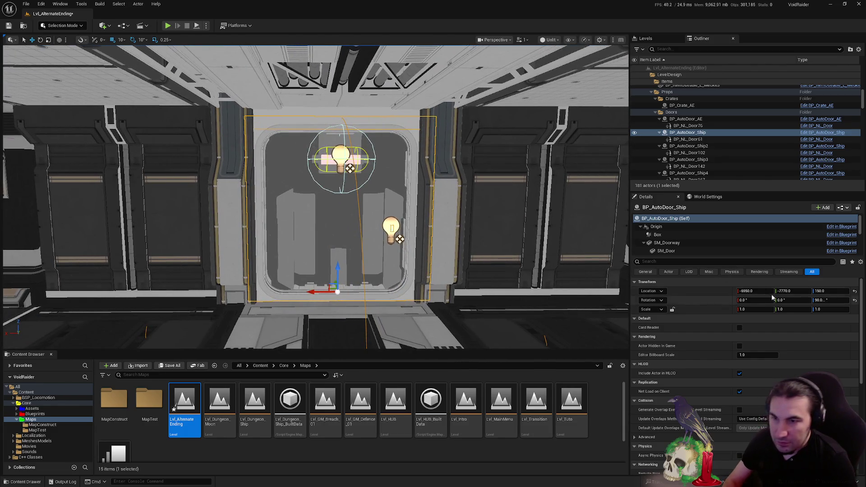
drag(322, 289, 310, 292)
scroll(313, 273, up, 5)
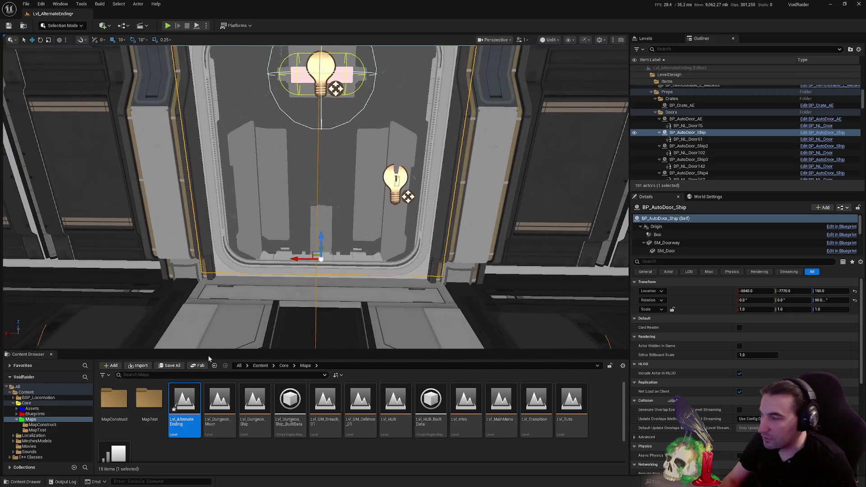
Step: Save the modified level with Save All > Save Selected
click(169, 365)
click(486, 324)
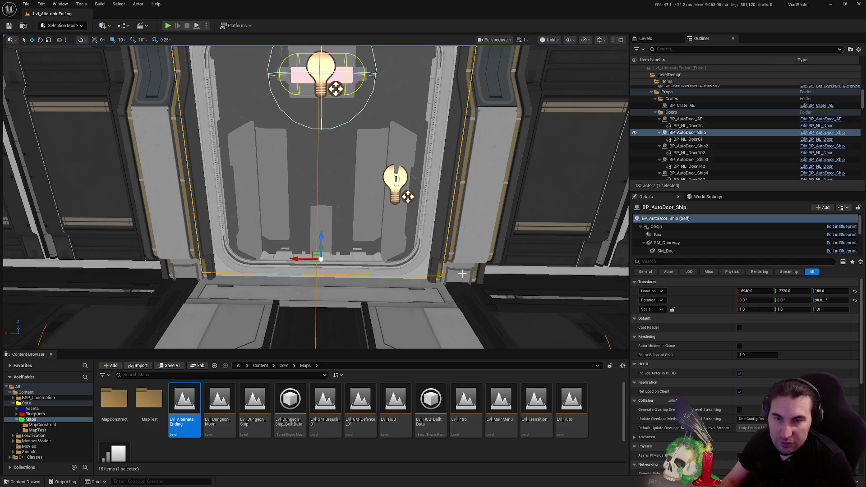
drag(463, 274, 439, 263)
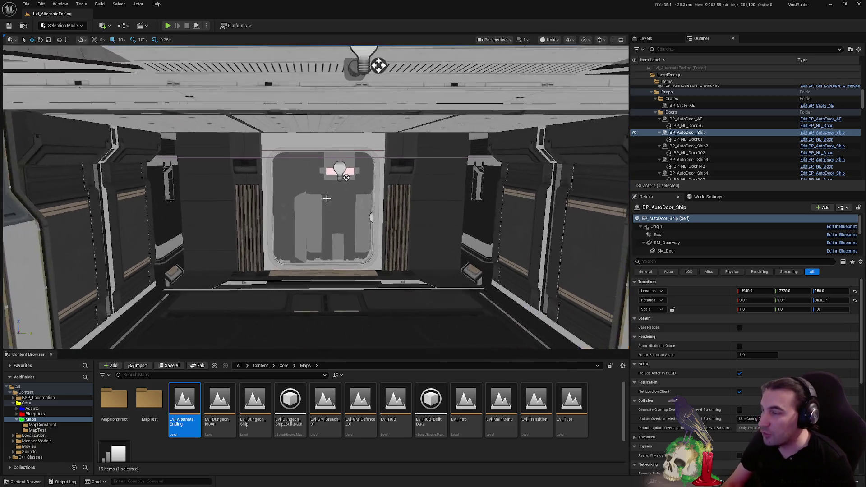
Step: Shift BP_AutoDoor_Ship7 along Y into its doorframe and check it from another angle
click(321, 193)
key(f)
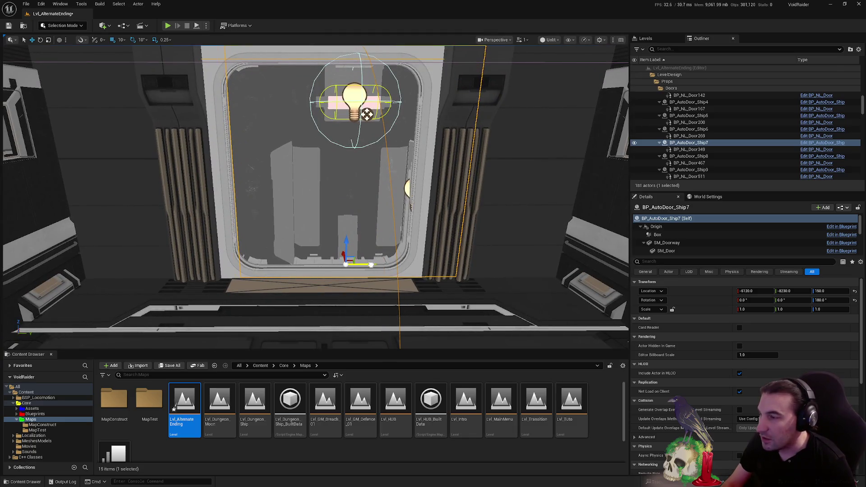
drag(356, 265, 349, 264)
scroll(369, 276, up, 5)
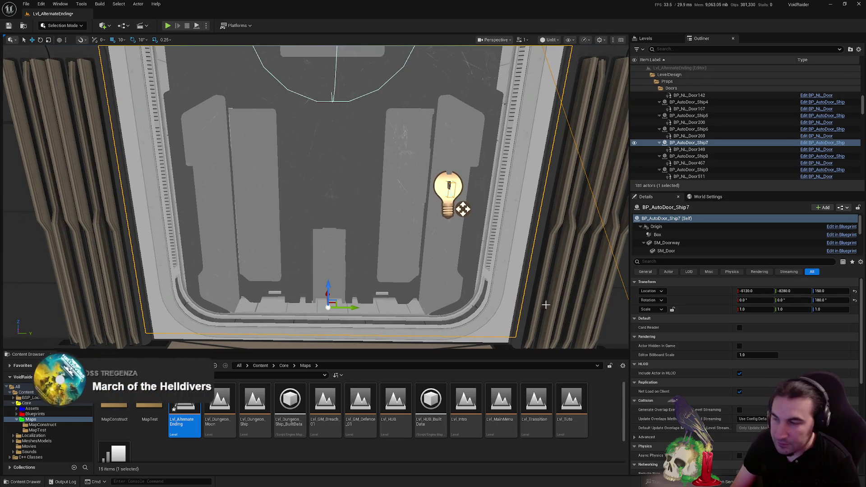
mouse_move(429, 257)
mouse_down()
mouse_move(424, 235)
mouse_move(375, 228)
mouse_up()
key(f)
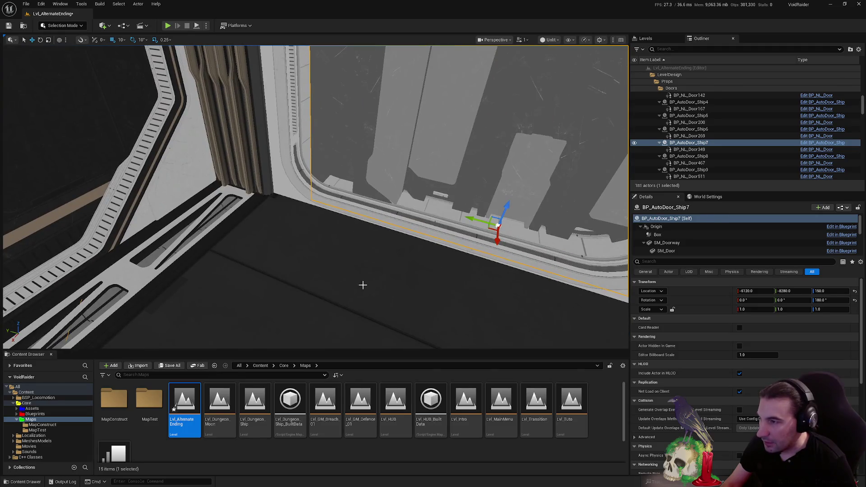
Step: Move the view into the storage room and select its ceiling light
click(362, 284)
mouse_move(362, 284)
mouse_down()
mouse_move(347, 273)
mouse_move(401, 248)
mouse_up()
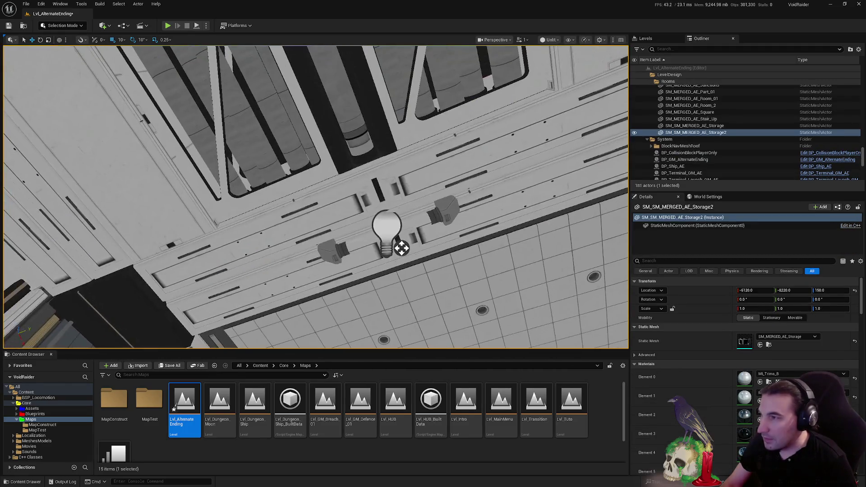
click(402, 248)
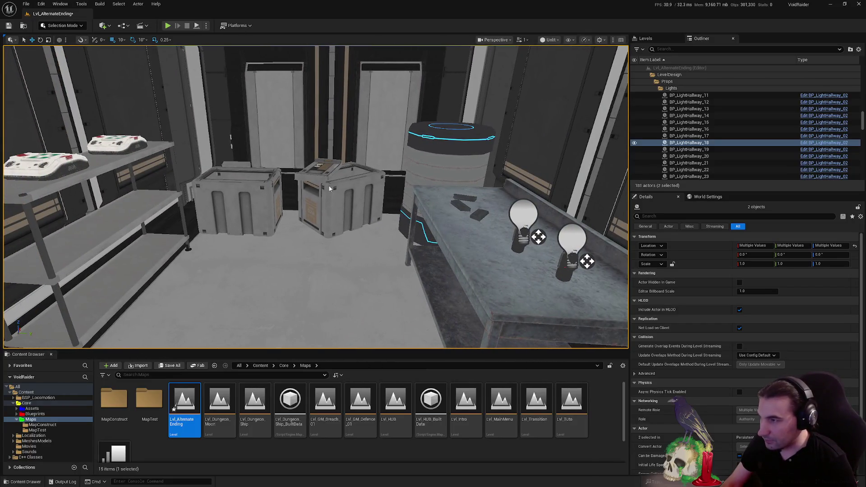
Step: Select the two crates, barrel, two grenade pickups and metal table, and frame them
ctrl+click(338, 198)
ctrl+click(237, 199)
ctrl+click(451, 203)
ctrl+click(572, 241)
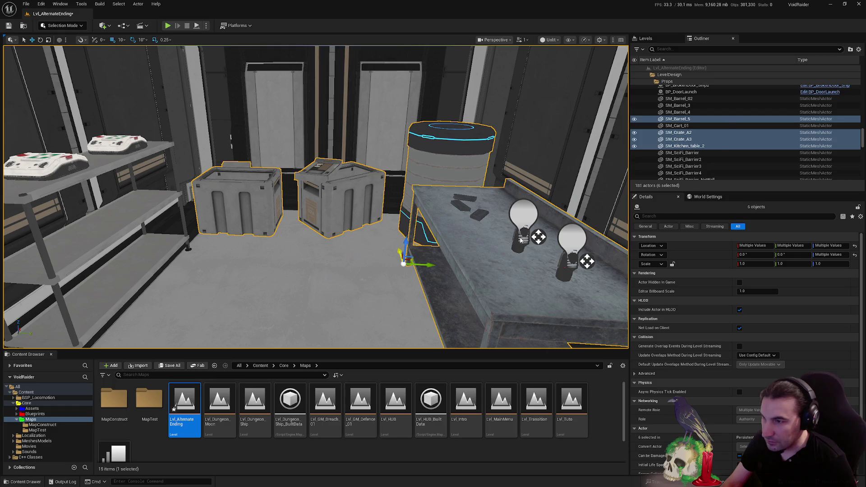
ctrl+click(523, 221)
ctrl+click(579, 261)
key(f)
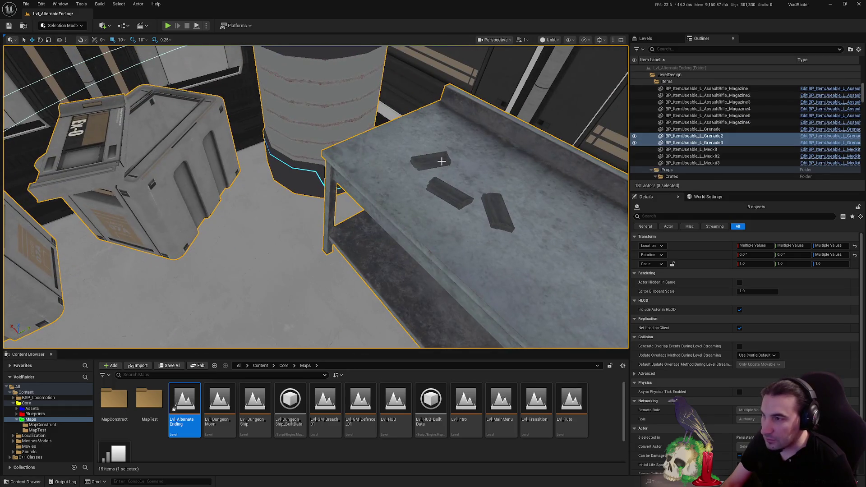
Step: Add the three magazines, metal shelf and two medkits to the selection and frame them
ctrl+click(433, 160)
ctrl+click(447, 191)
ctrl+click(497, 211)
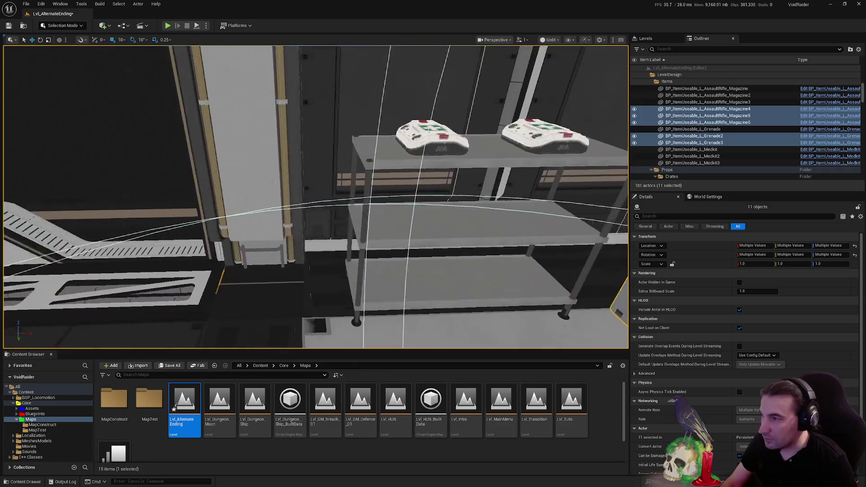
ctrl+click(452, 149)
ctrl+click(411, 133)
ctrl+click(507, 134)
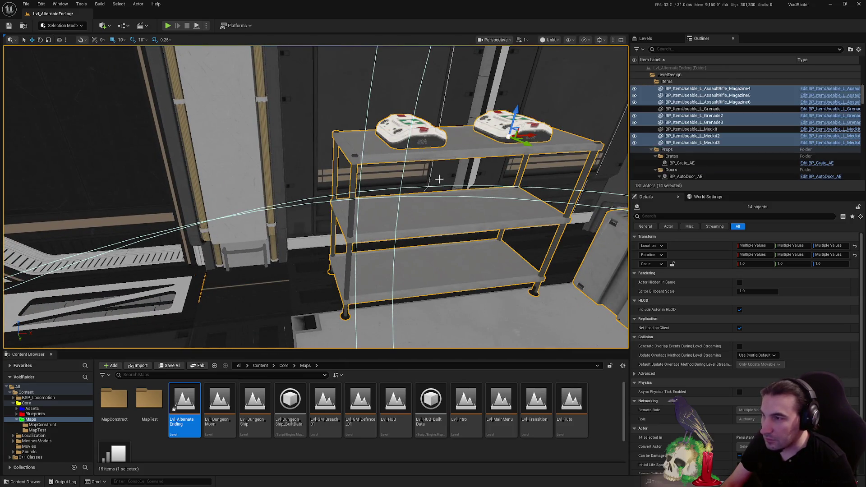
key(f)
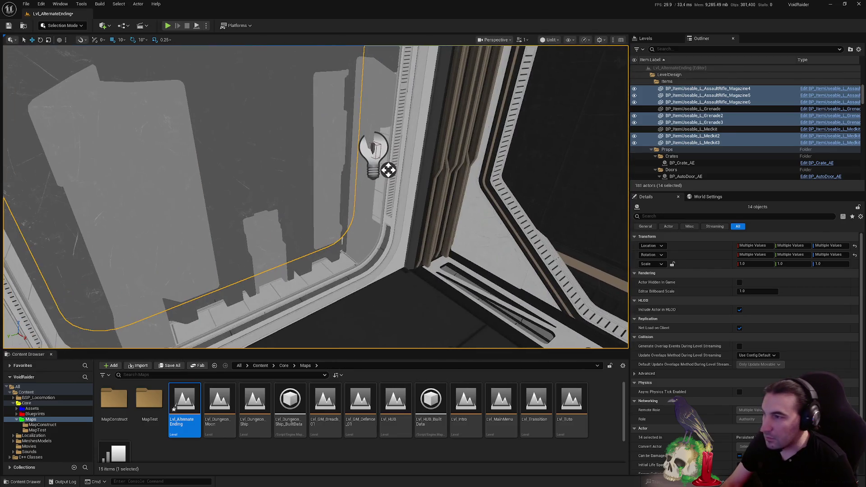
Step: Push BP_AutoDoor_Ship7 240 units back along X, then frame the storage room
click(386, 316)
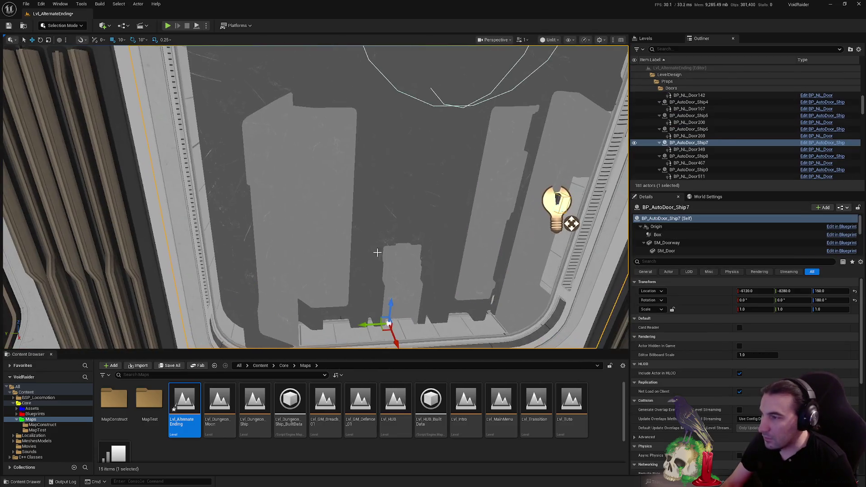
drag(368, 275, 356, 173)
click(462, 313)
key(f)
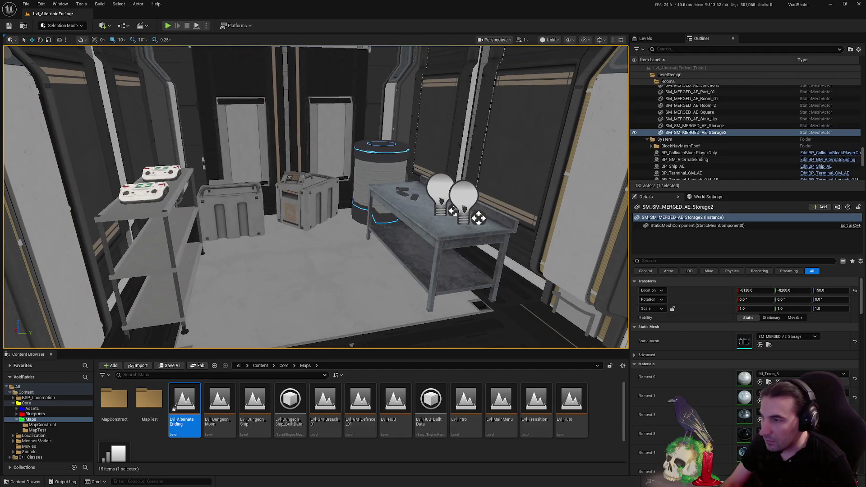
click(408, 193)
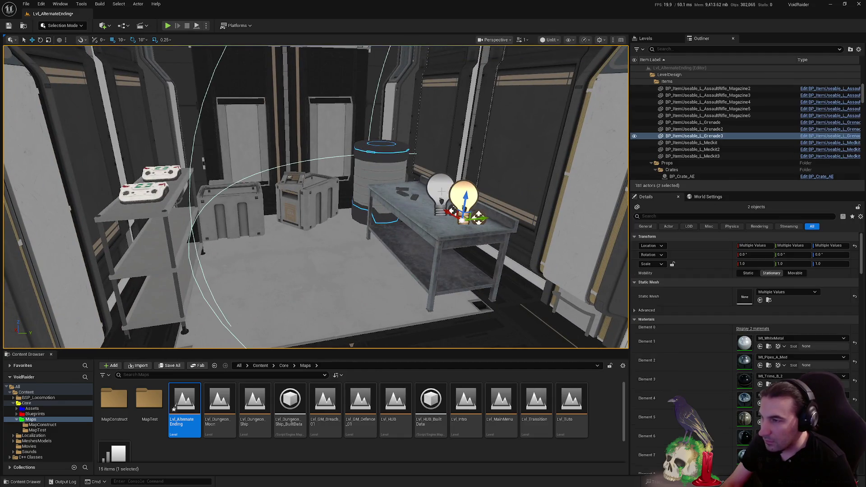
Step: Add the table items, kitchen table, barrel, crate and another prop to the selection
ctrl+click(413, 195)
ctrl+click(412, 197)
ctrl+click(406, 212)
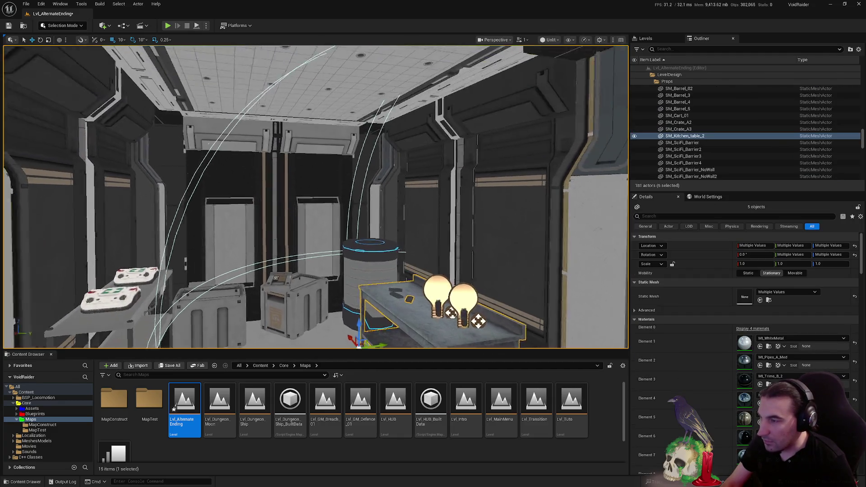
scroll(505, 299, up, 5)
ctrl+click(500, 288)
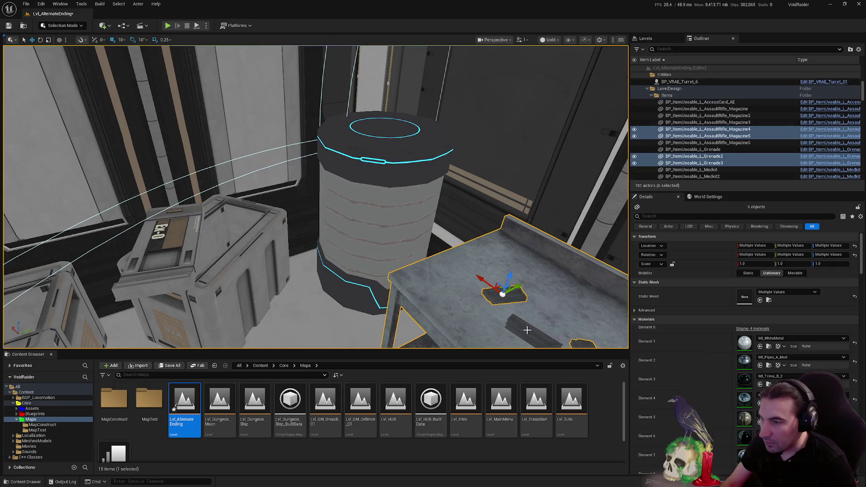
ctrl+click(354, 179)
ctrl+click(222, 245)
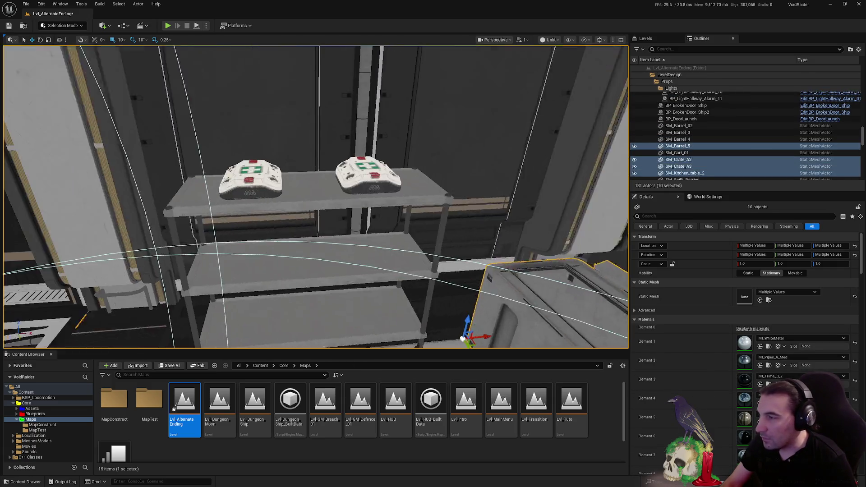
Step: Add both medkits, the shelf and BP_LightHallway_18, then frame and orbit around the selection
ctrl+click(376, 183)
ctrl+click(290, 185)
ctrl+click(348, 267)
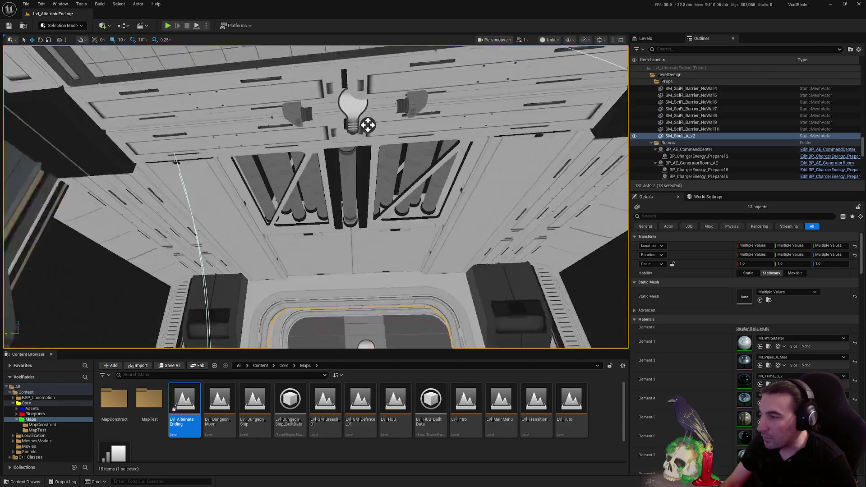
drag(348, 267, 380, 187)
ctrl+click(363, 144)
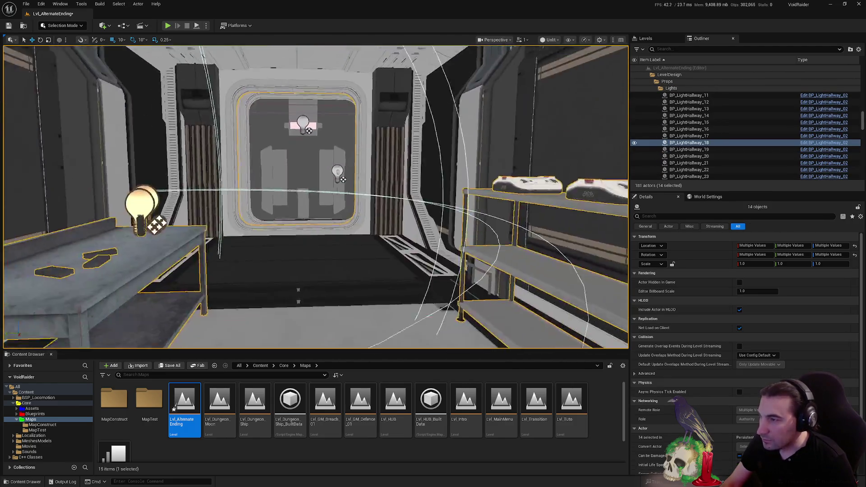
key(f)
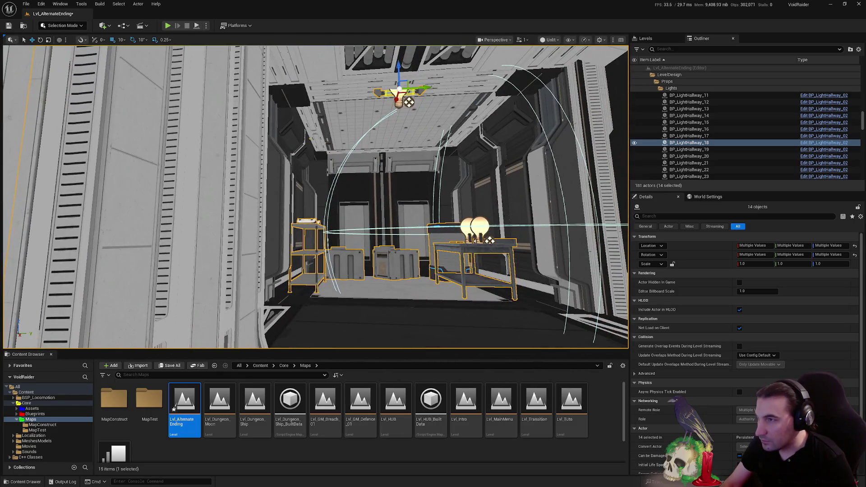
mouse_move(409, 102)
mouse_down()
mouse_move(409, 203)
mouse_move(384, 271)
mouse_up()
mouse_move(528, 109)
mouse_down()
mouse_move(580, 358)
mouse_move(632, 232)
mouse_move(680, 373)
mouse_move(731, 344)
mouse_move(825, 449)
mouse_up()
mouse_move(316, 198)
mouse_down()
mouse_move(288, 212)
mouse_move(316, 194)
mouse_up()
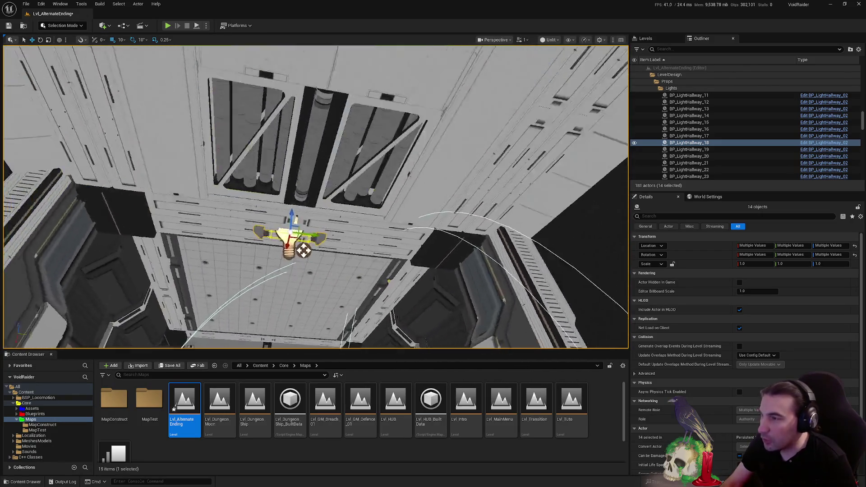
Step: Change BP_LightHallway_18's Location Y from -8275 to -8270 in Details
click(345, 183)
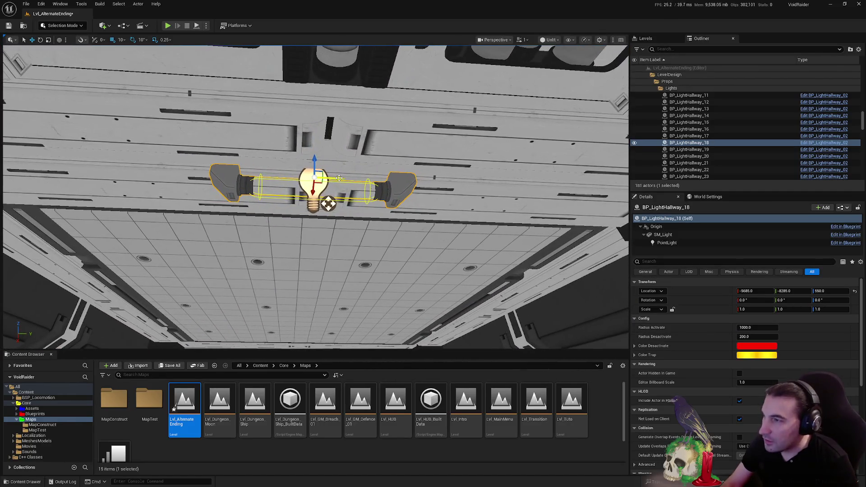
scroll(350, 205, down, 5)
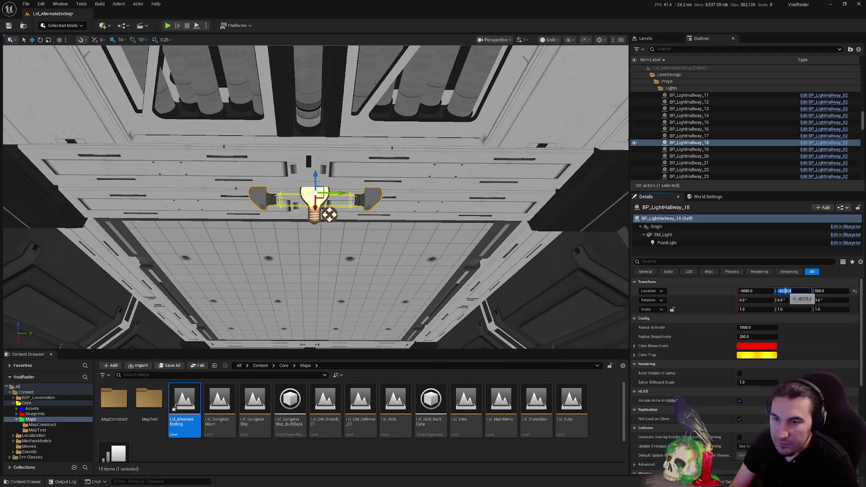
drag(785, 291, 793, 291)
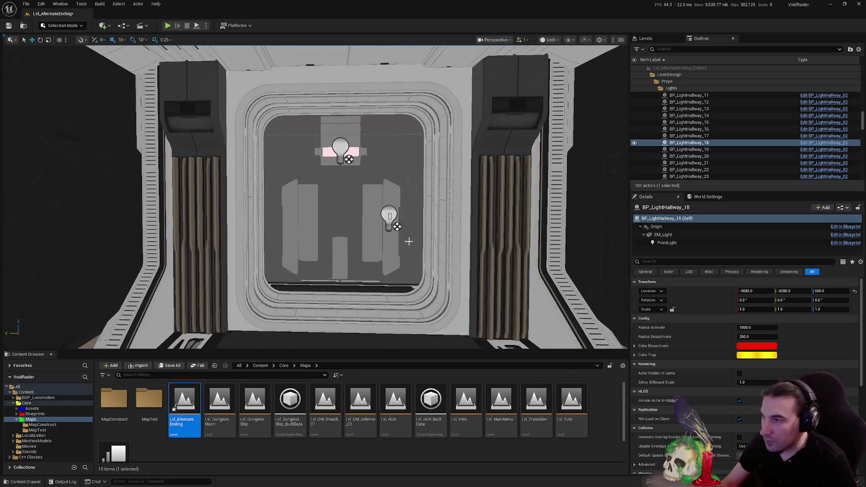
click(408, 242)
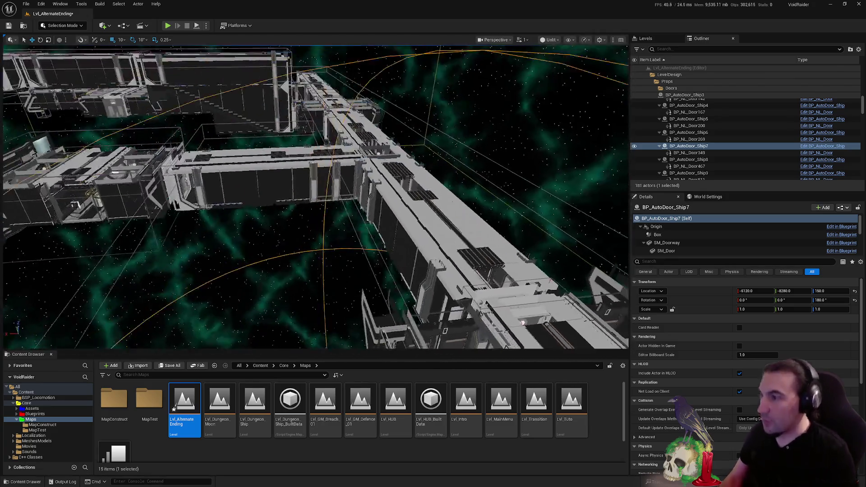
Step: Save Lvl_AlternateEnding via Save Selected in the Save Content dialog
drag(166, 334, 166, 359)
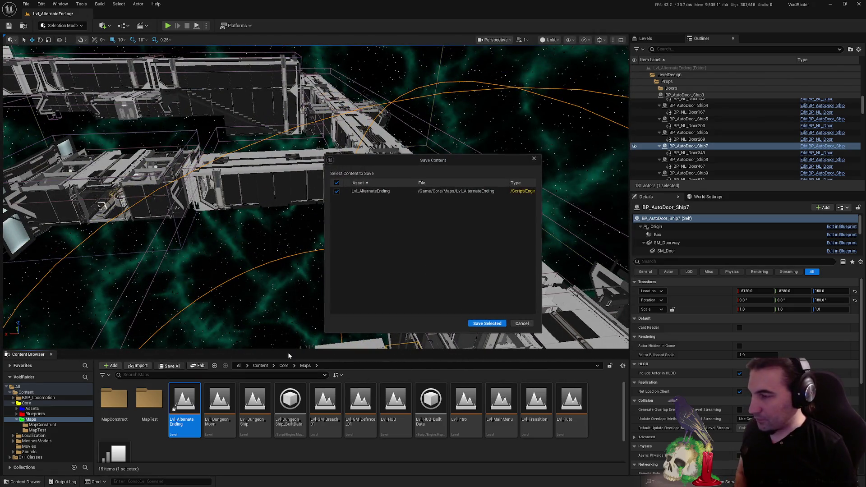
click(485, 323)
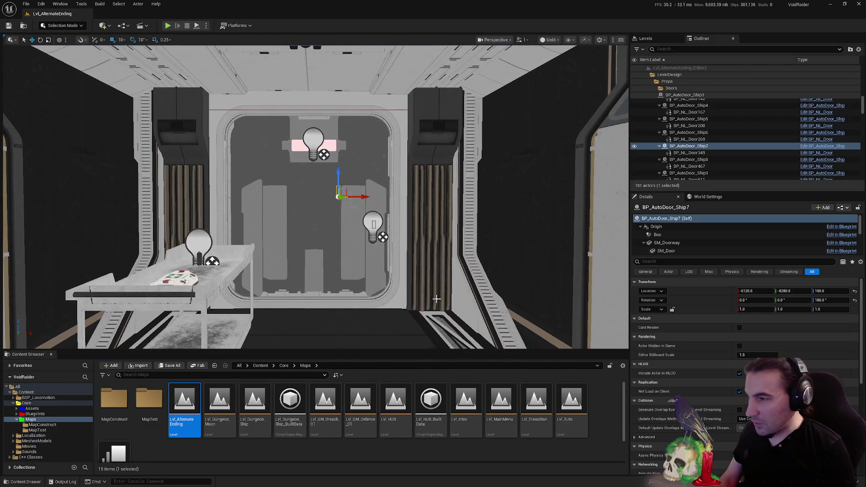
Step: Check the storage mesh's location and move BP_AutoDoor_Ship4's Location Y from 2240 to 2250
double_click(689, 105)
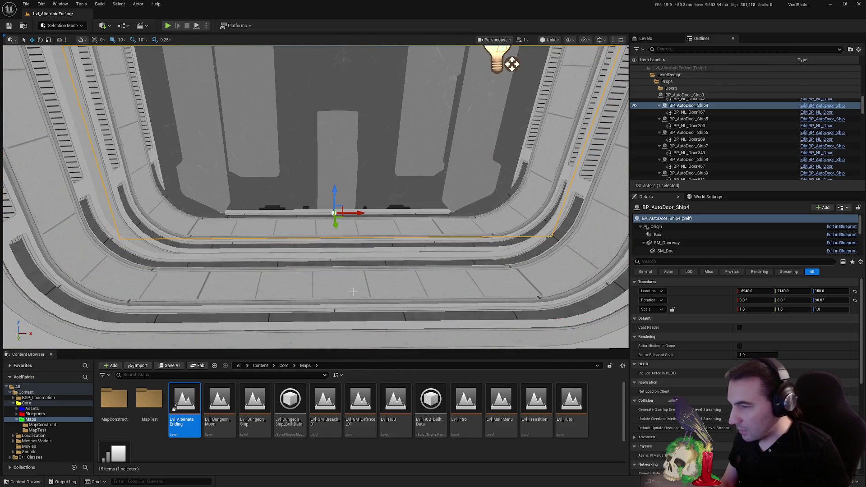
click(353, 292)
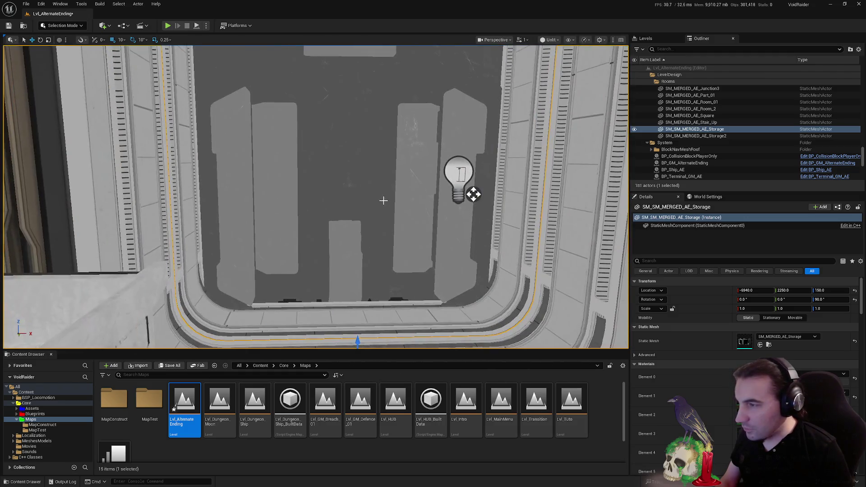
click(473, 195)
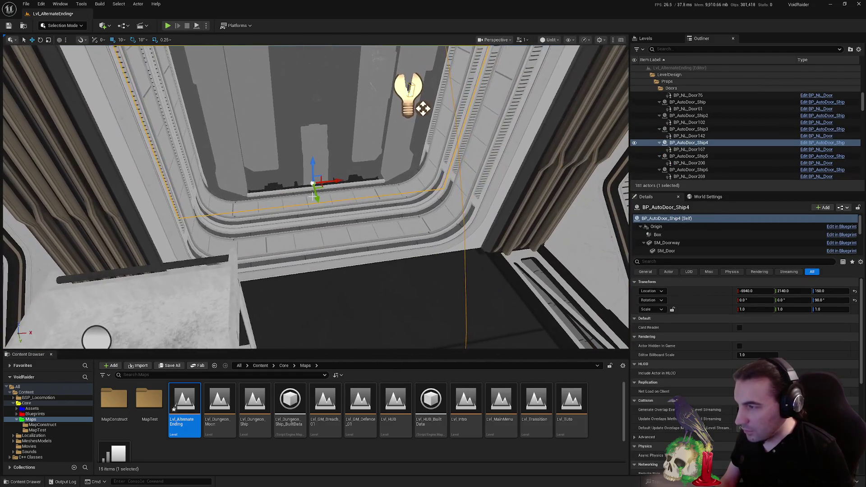
drag(344, 245, 342, 251)
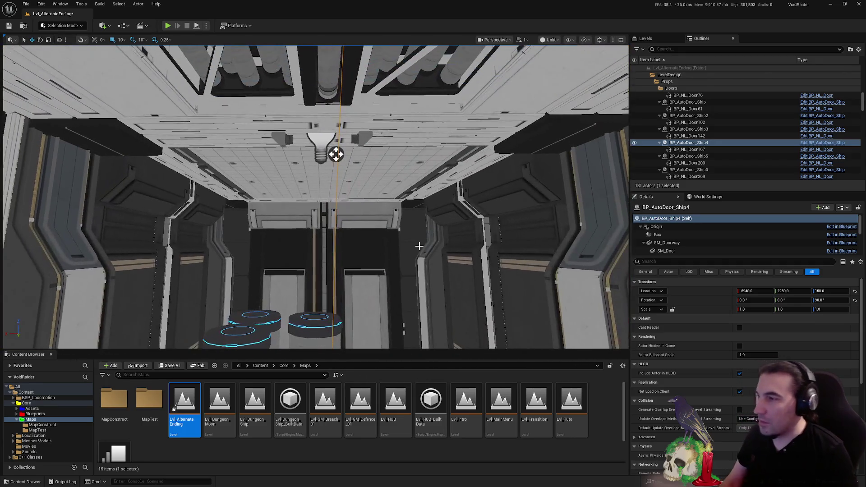
click(332, 189)
scroll(333, 190, up, 1)
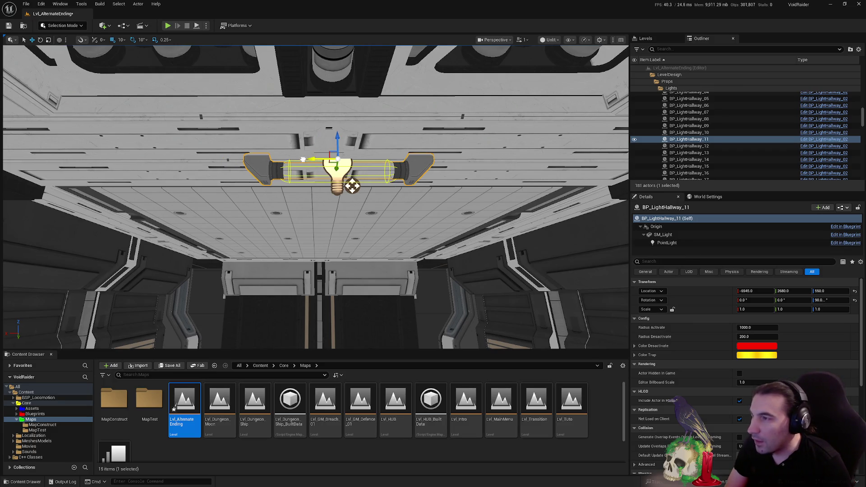
Step: Set BP_LightHallway_11's Location X to -6940
click(748, 291)
key(BackSpace)
text(0)
key(Return)
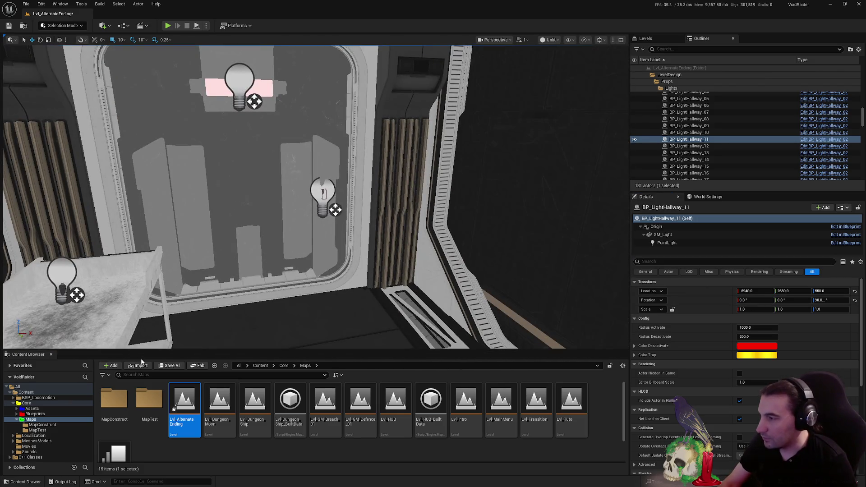
Step: Save all changes to Lvl_AlternateEnding and restore the editor to a smaller window
click(166, 366)
click(485, 325)
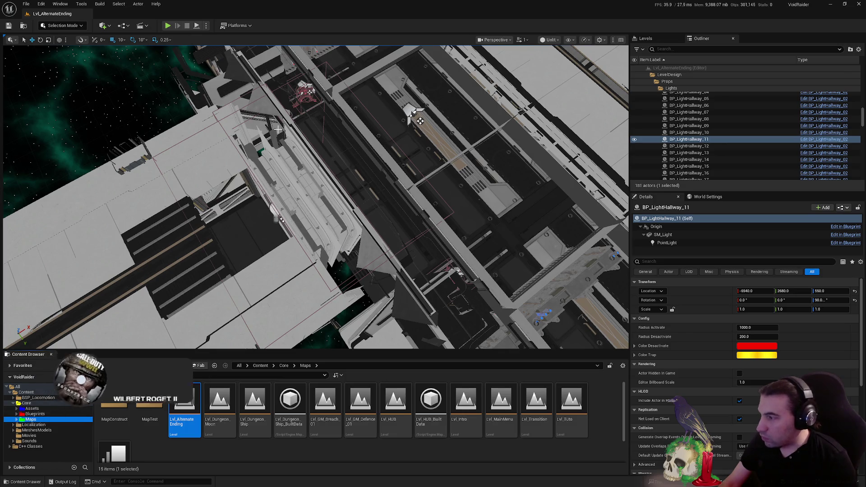
mouse_move(455, 5)
mouse_down()
mouse_move(431, 80)
mouse_move(427, 72)
mouse_up()
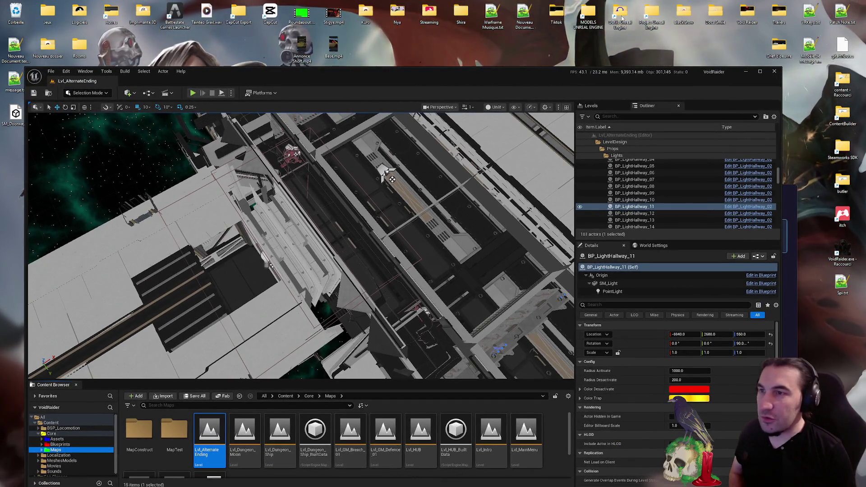
Step: Launch GitHub Desktop from the Outils folder
double_click(616, 26)
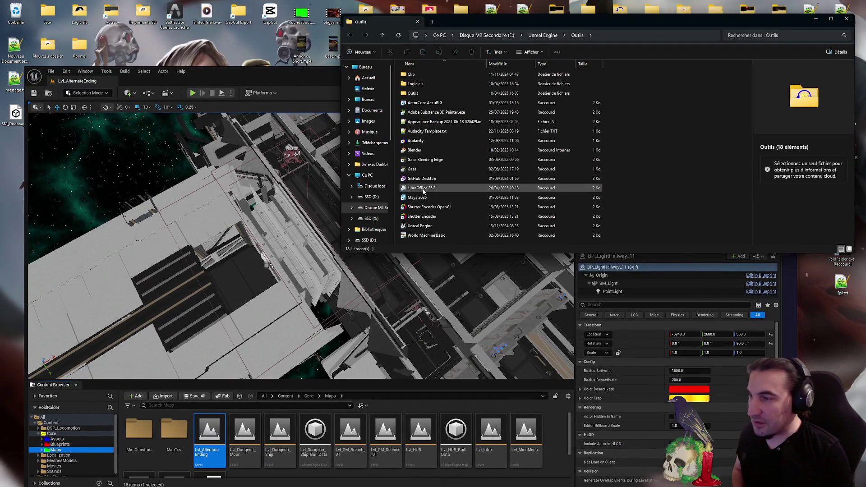
click(423, 180)
double_click(423, 180)
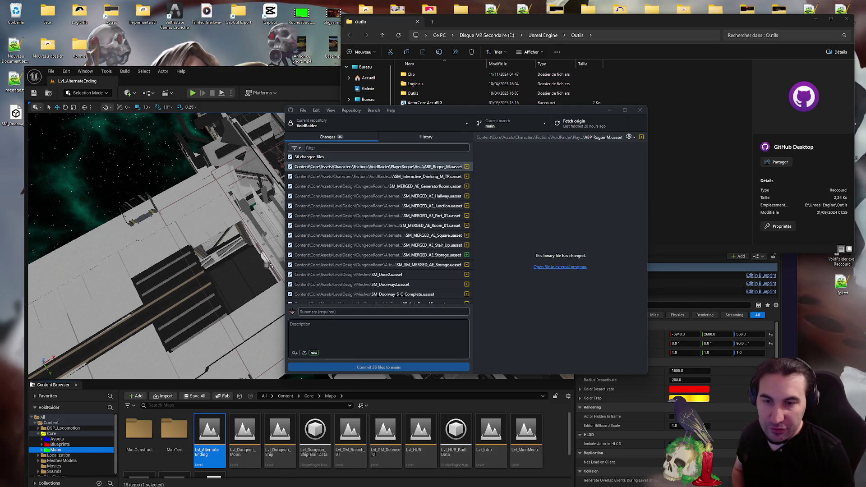
Step: Commit the 36 changed files to main as 'Part 01' and push to origin
text(Part 01)
key(ctrl+Return)
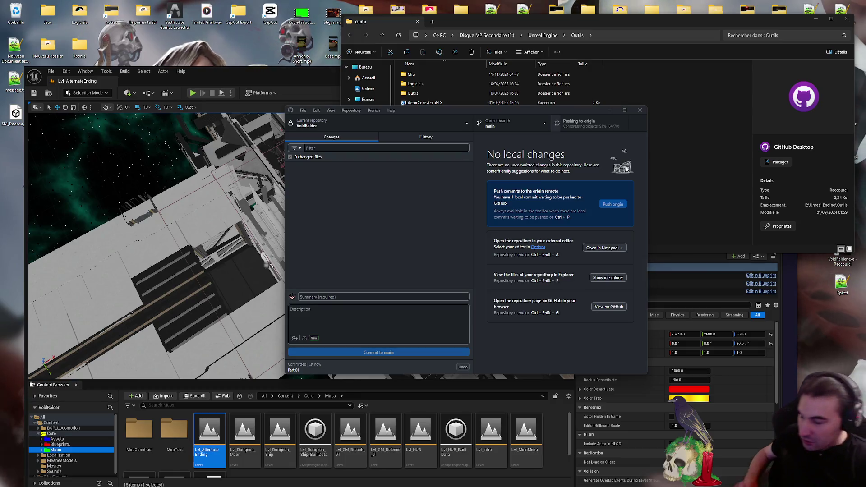
key(ctrl+p)
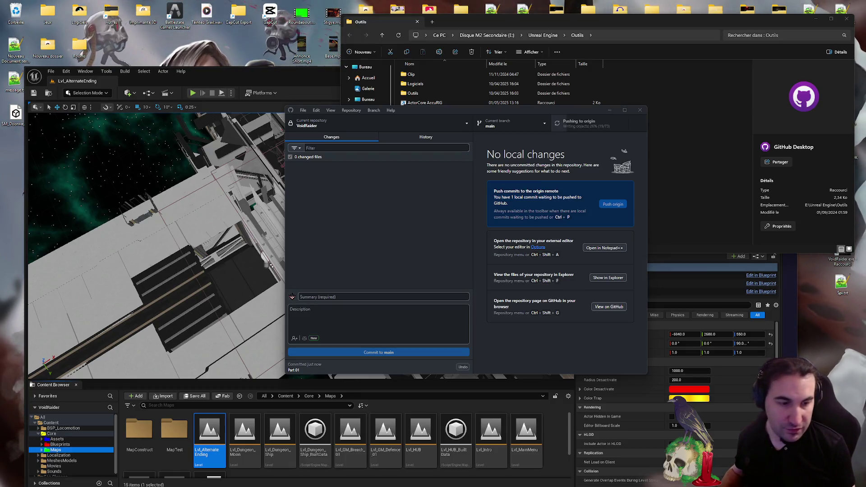
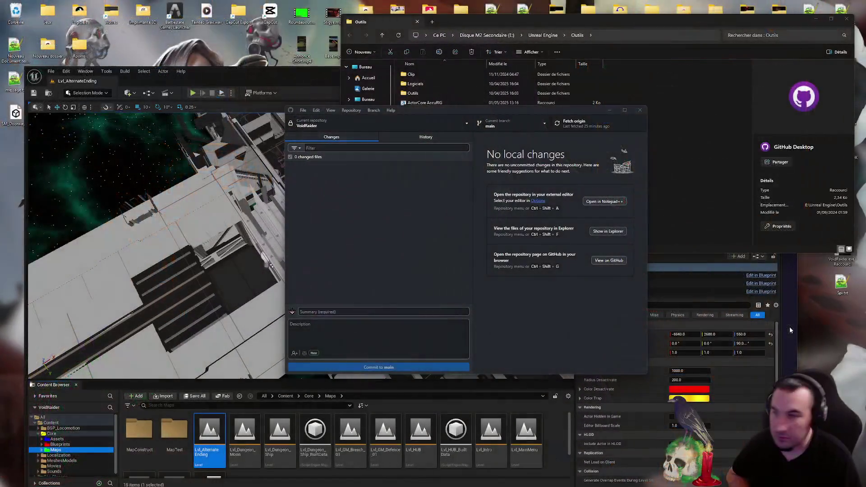
Step: Close GitHub Desktop, minimize Explorer, and maximize the Unreal editor window
click(633, 110)
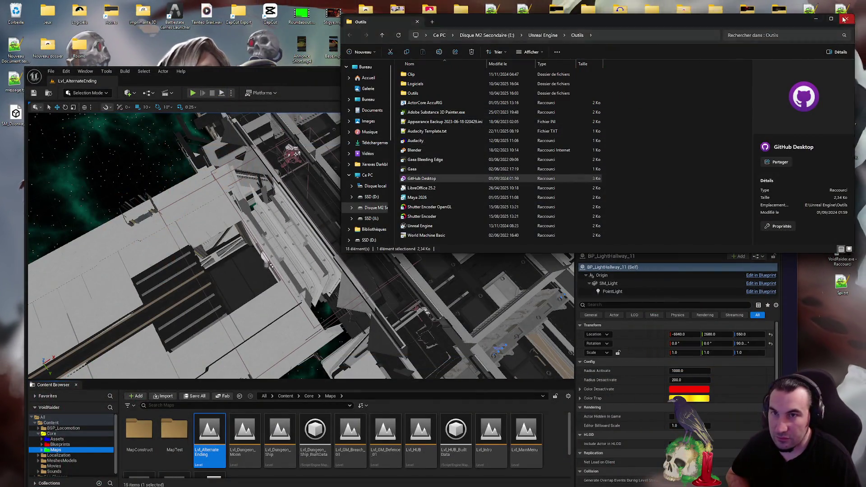
click(816, 19)
drag(535, 74, 598, 59)
double_click(598, 59)
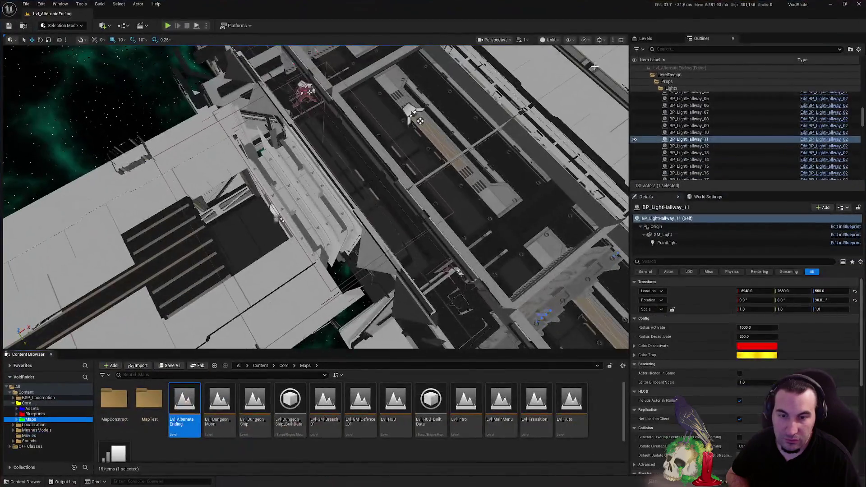
Step: Check the Voicemeeter mixer and the text-to-speech app, then tuck both away
click(351, 478)
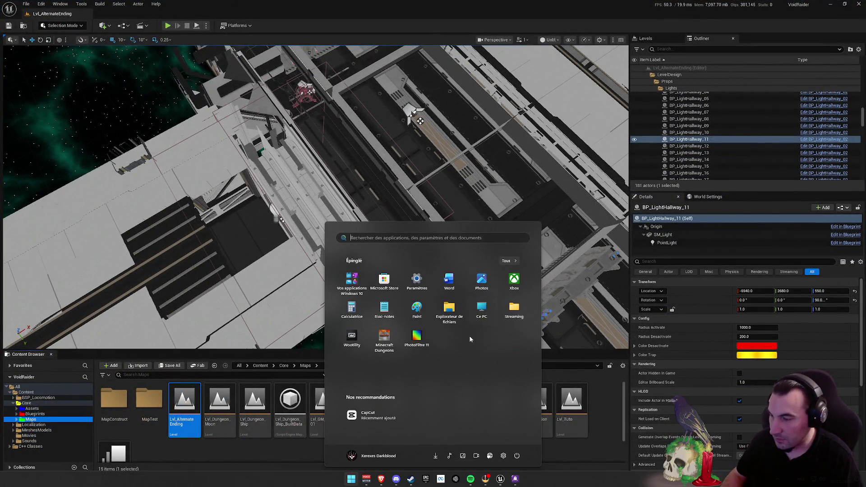
click(367, 479)
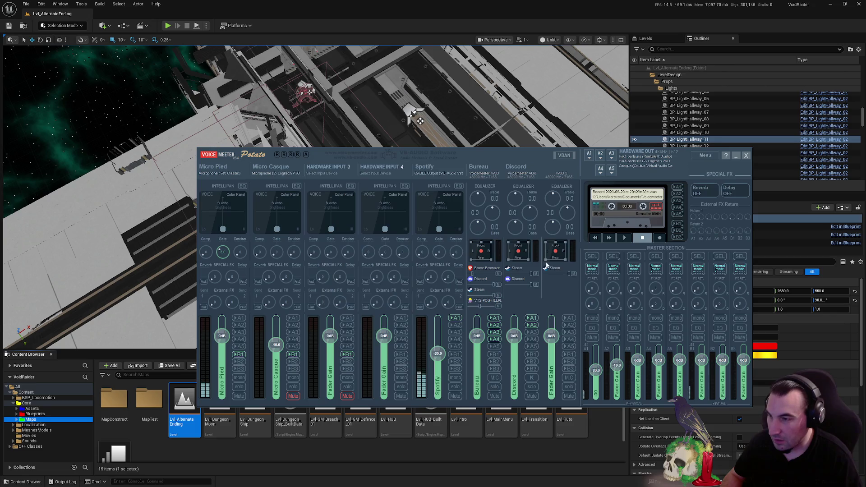
click(734, 157)
key(super)
click(515, 478)
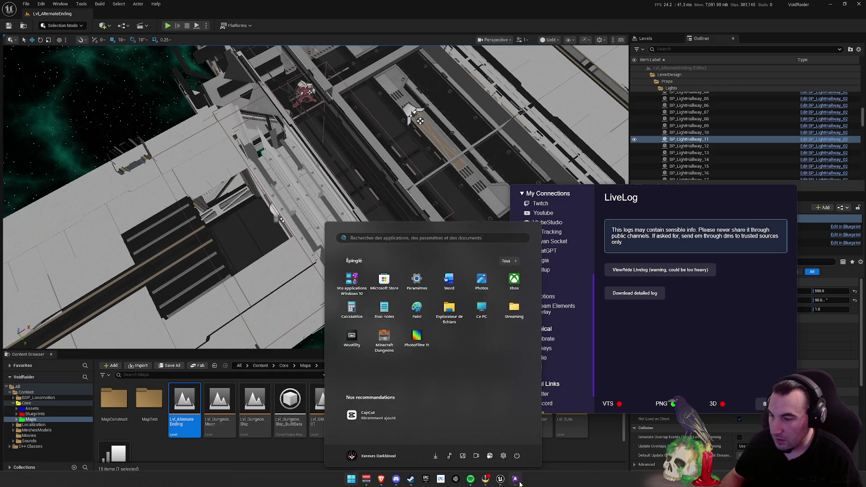
scroll(550, 253, up, 4)
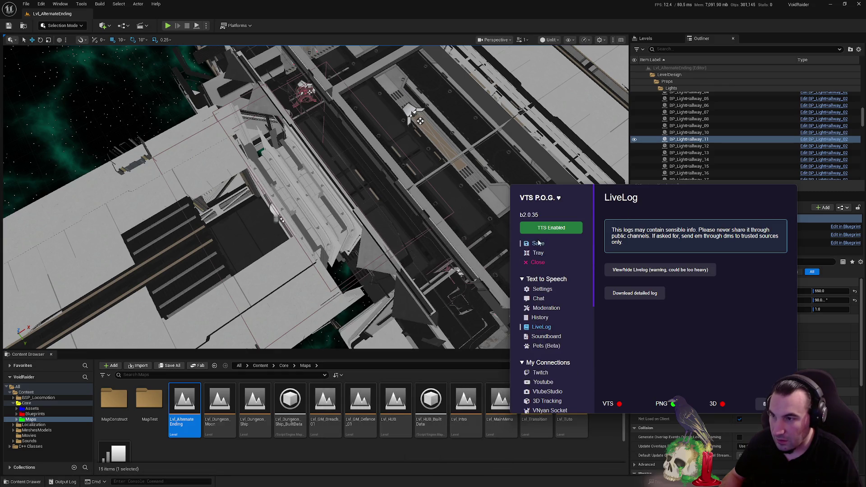
click(538, 254)
Step: Start the Overlord playlist in Spotify and return to the Unreal editor
key(super)
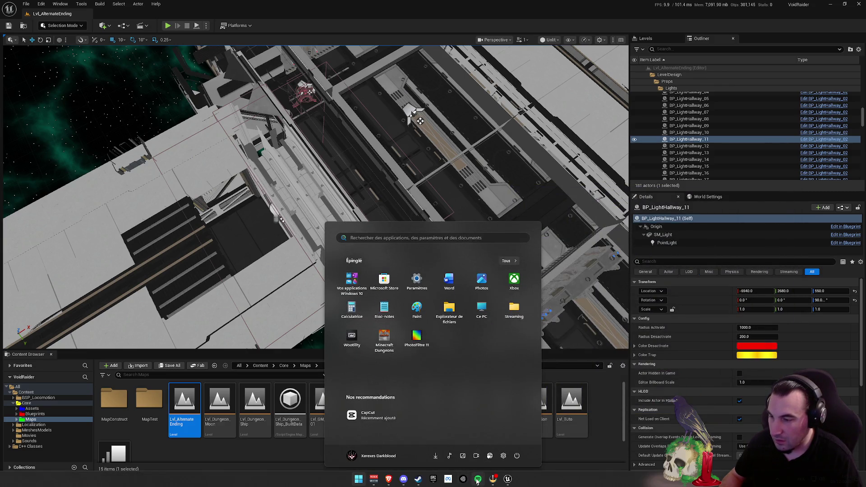
click(477, 480)
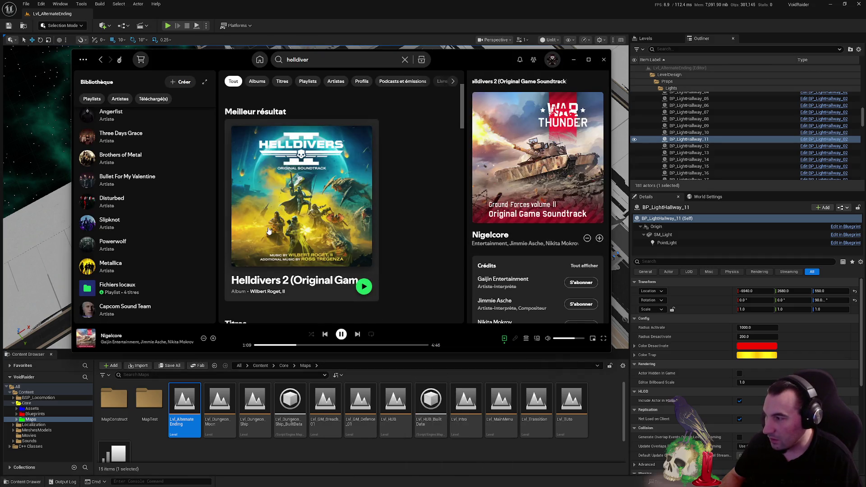
scroll(132, 211, up, 3)
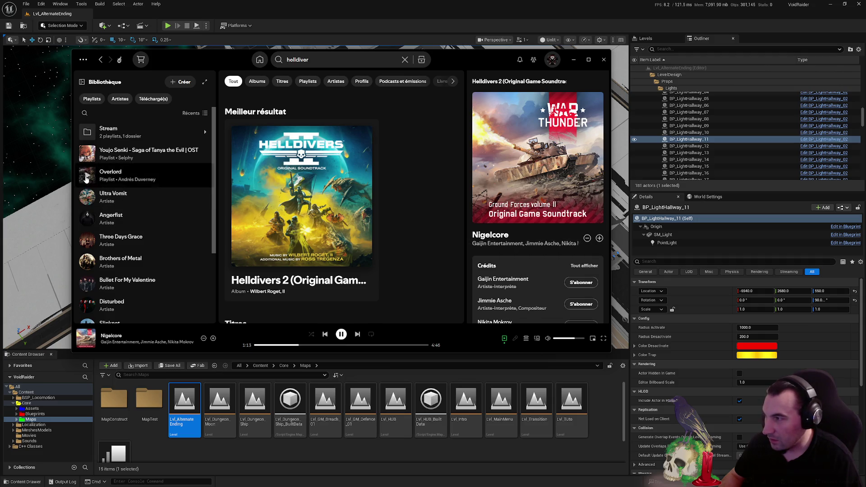
click(86, 179)
key(alt+Tab)
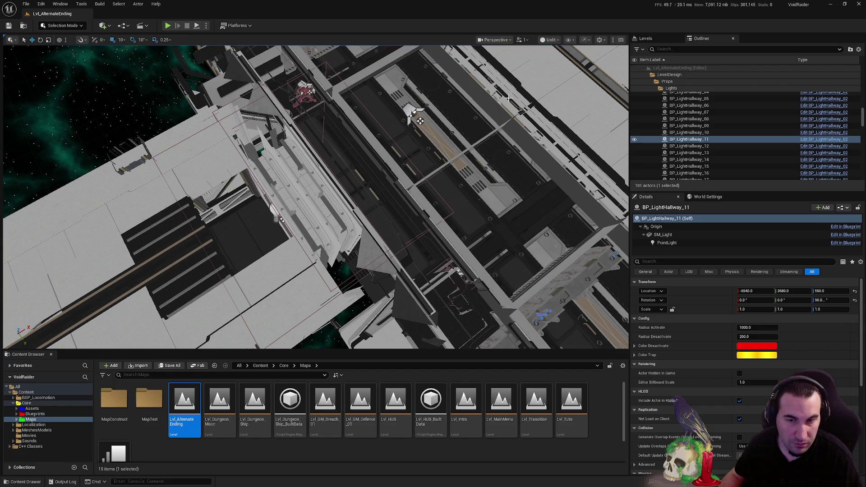
Step: Rotate the viewport camera from the top-down hallway to look along the station toward space
key(super)
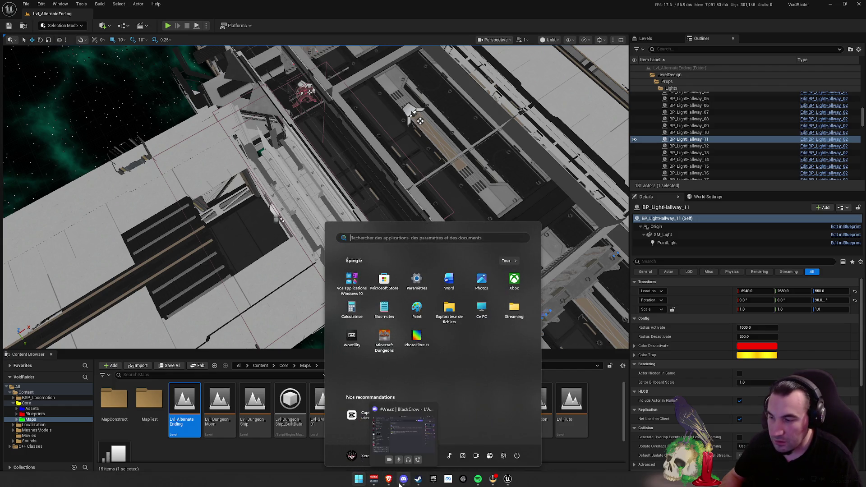
key(super)
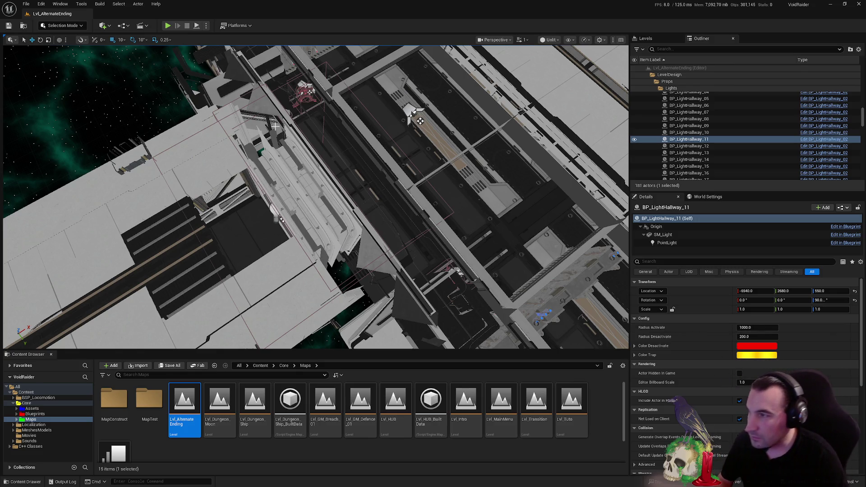
mouse_move(419, 121)
mouse_down()
mouse_move(379, 226)
mouse_move(359, 379)
mouse_up()
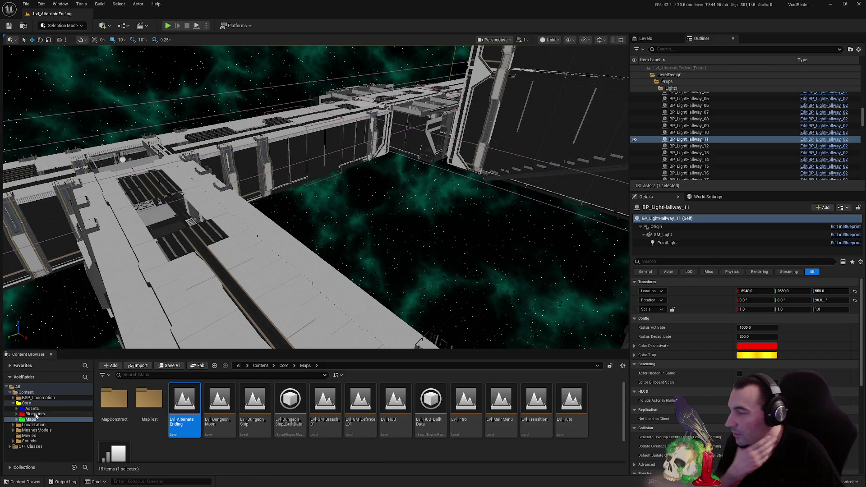
Step: Open the Map_Construct_Ship level from Maps > MapConstruct and face the hub room
click(34, 414)
key(alt+Left)
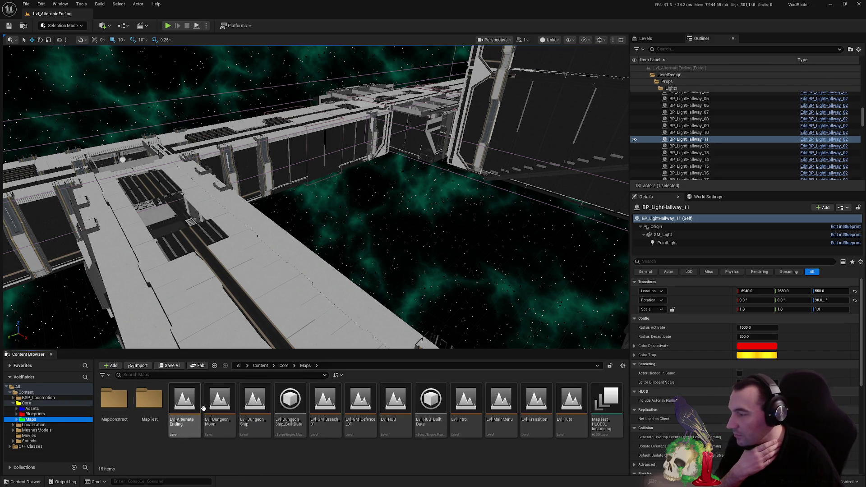
double_click(129, 401)
double_click(189, 407)
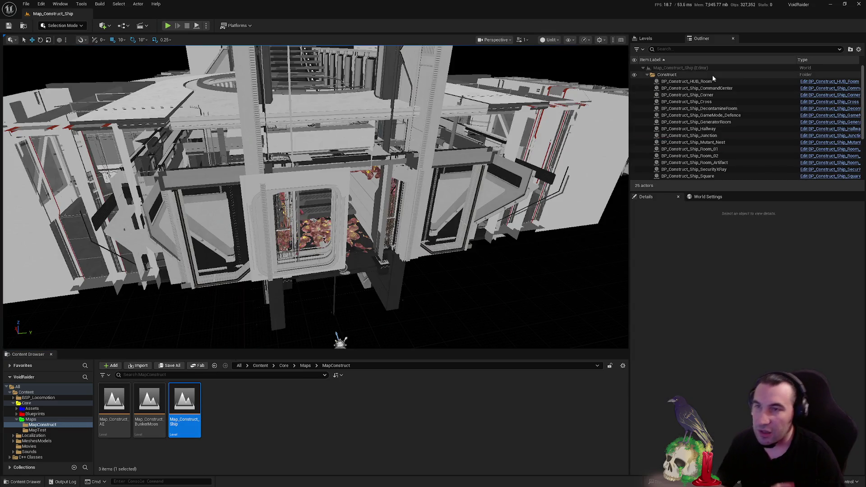
click(711, 82)
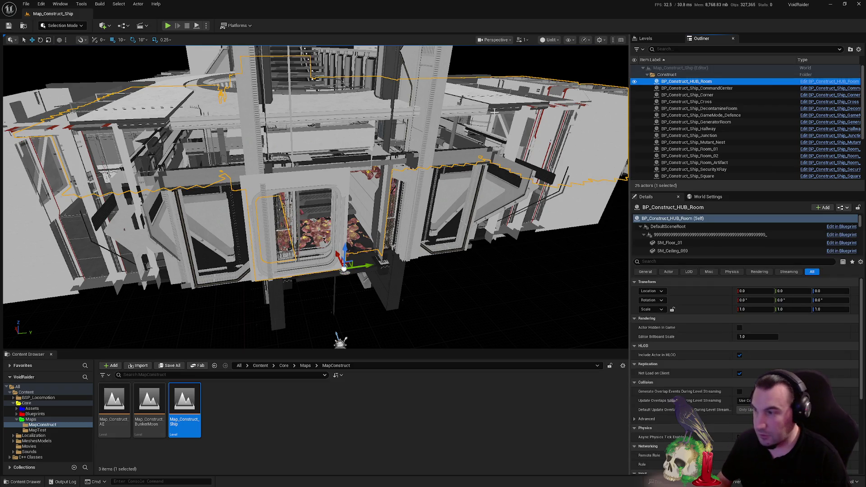
drag(310, 225, 324, 213)
Step: Browse Blueprints > Systems > GameModes into the Dungeon folder
click(35, 414)
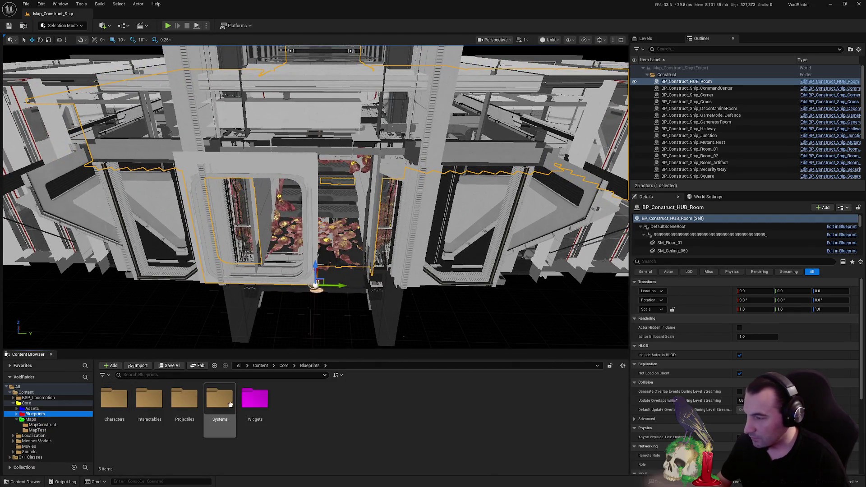
double_click(220, 399)
click(149, 400)
scroll(221, 427, down, 1)
scroll(212, 430, up, 1)
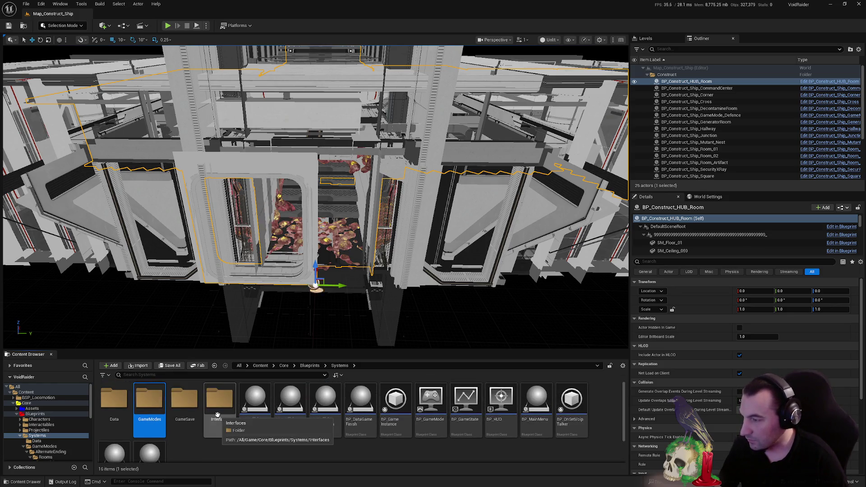
key(Return)
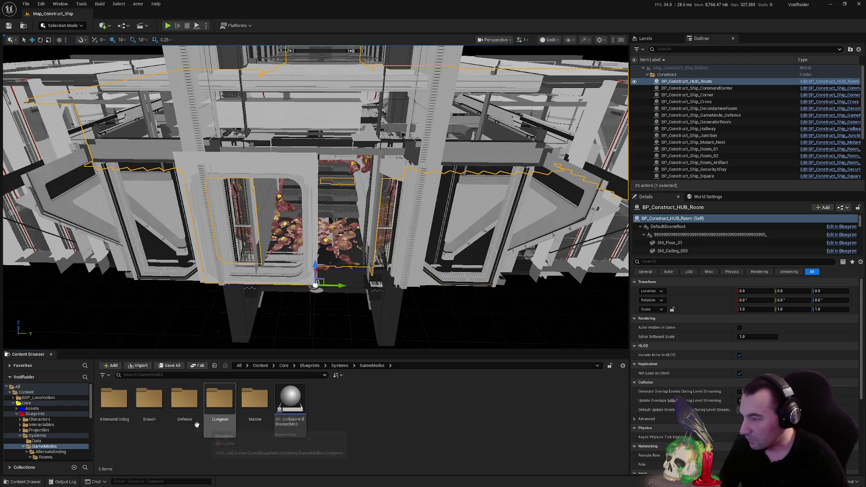
click(185, 431)
key(Right)
key(Right)
key(Left)
click(334, 461)
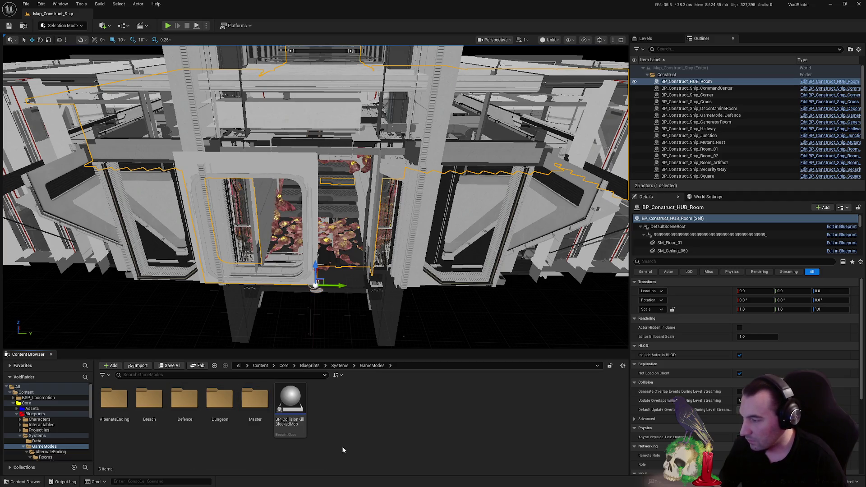
double_click(212, 417)
Step: Navigate from Dungeon through Ship > RoomsShip into the Rooms folder
key(Right)
key(Right)
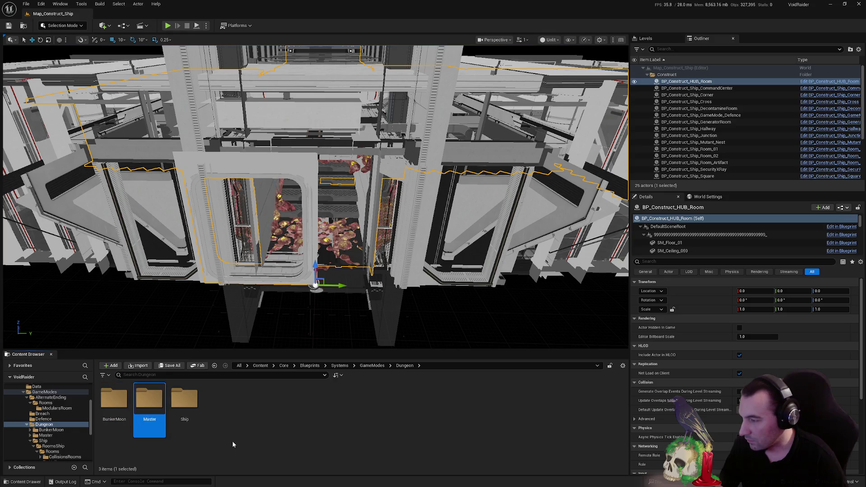
key(Return)
key(Right)
key(alt+Left)
key(Left)
key(Right)
key(Right)
key(Return)
key(Right)
key(Return)
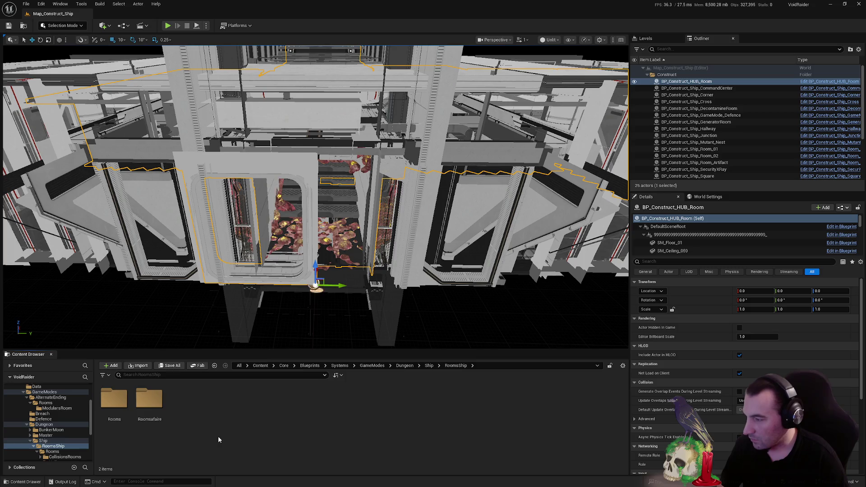
key(Right)
key(Right)
key(Left)
key(Return)
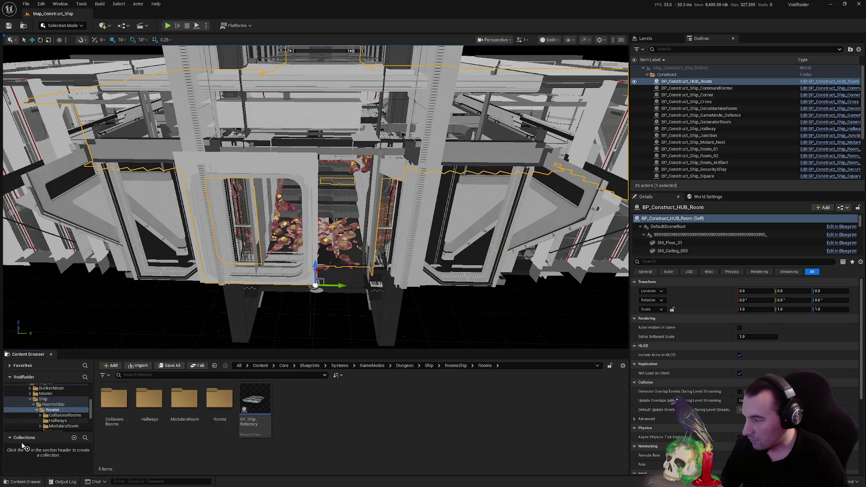
Step: Go into ModularsRoom > Rooms and open the BP_Construct_HUB_Room blueprint
click(40, 438)
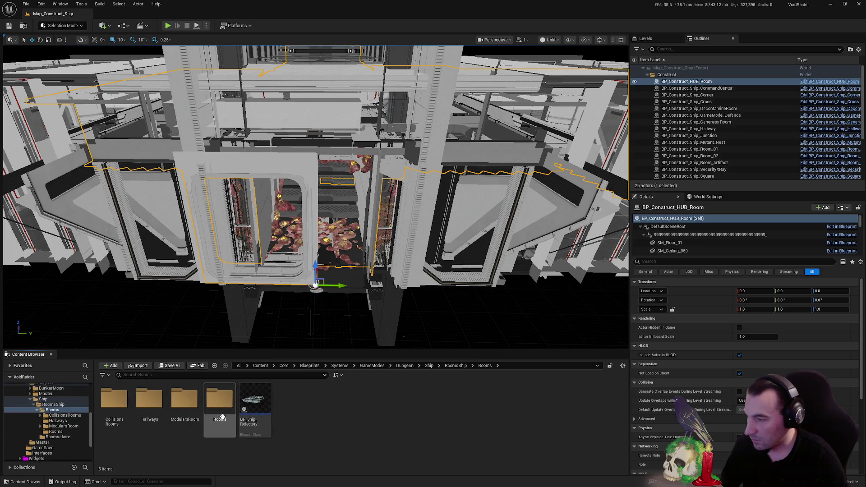
key(Return)
key(BackSpace)
key(Left)
key(Return)
key(Right)
key(Right)
key(Return)
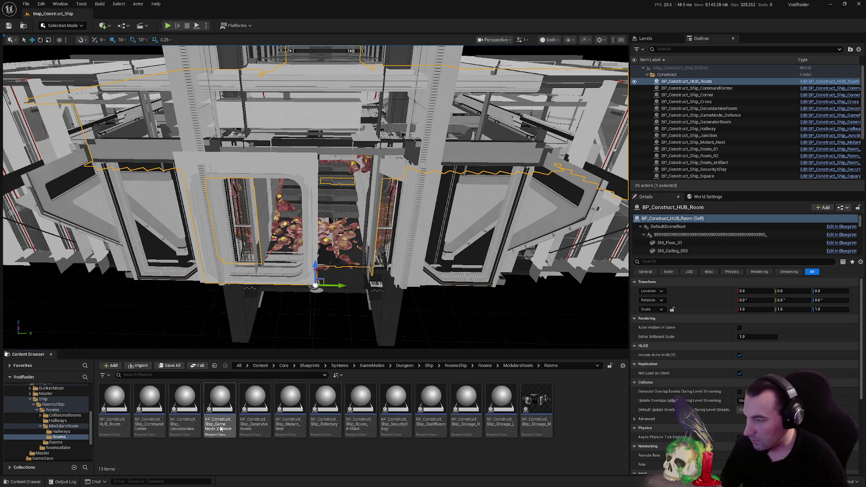
click(107, 422)
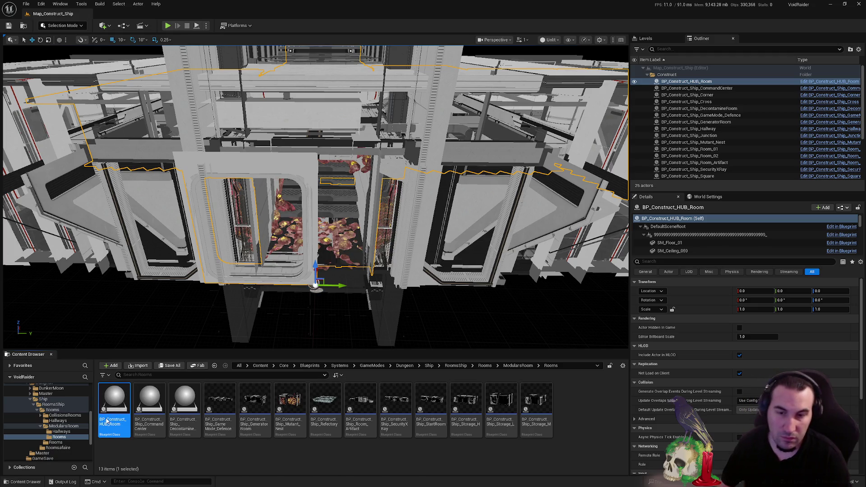
double_click(107, 421)
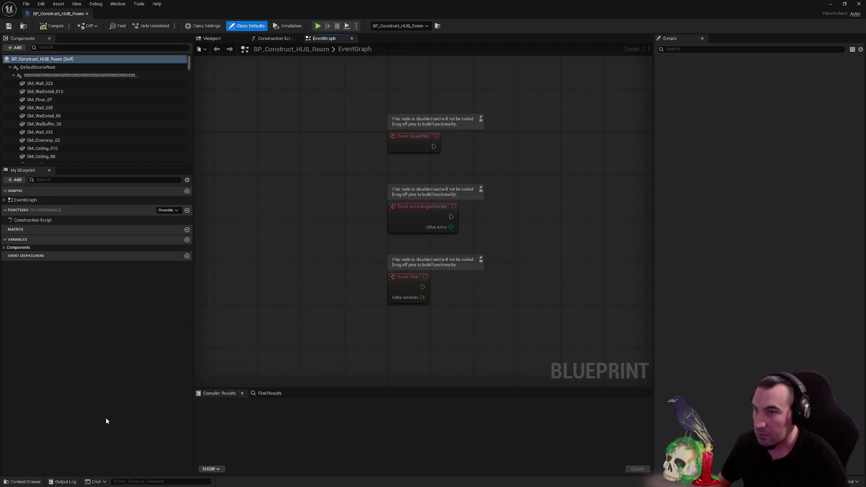
Step: Switch to the blueprint's 3D viewport and frame doorway SM_Doorway_03
click(212, 38)
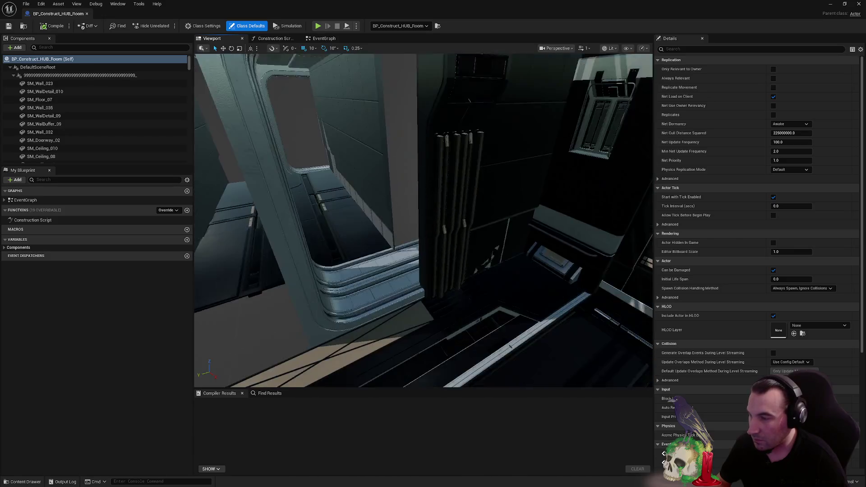
click(401, 275)
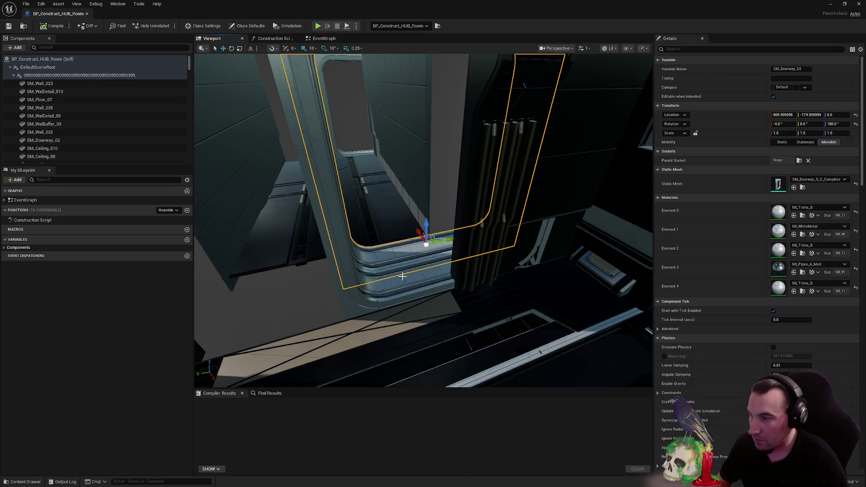
ctrl+click(403, 276)
ctrl+click(399, 259)
key(f)
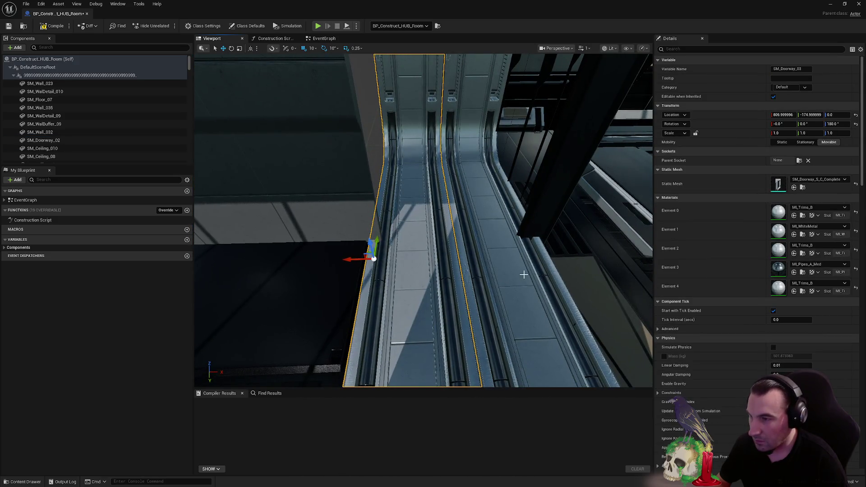
Step: Select the right-hand doorway SM_Doorway_02
ctrl+click(524, 275)
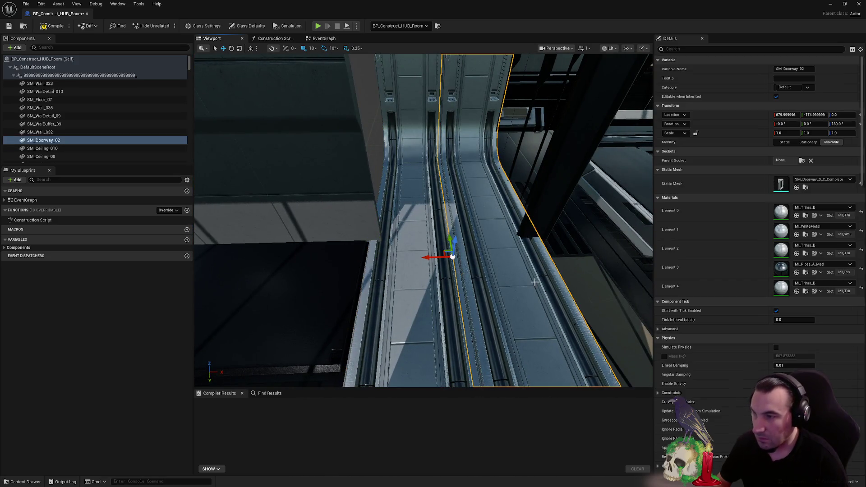
click(444, 269)
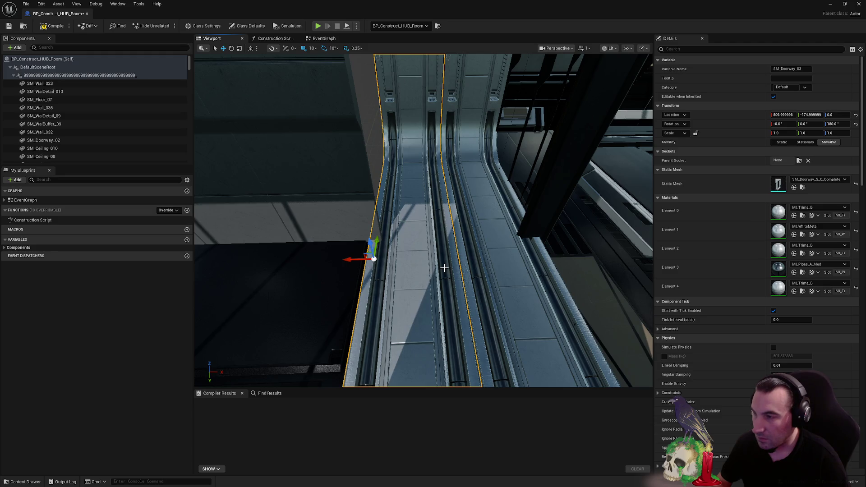
ctrl+click(501, 273)
click(421, 276)
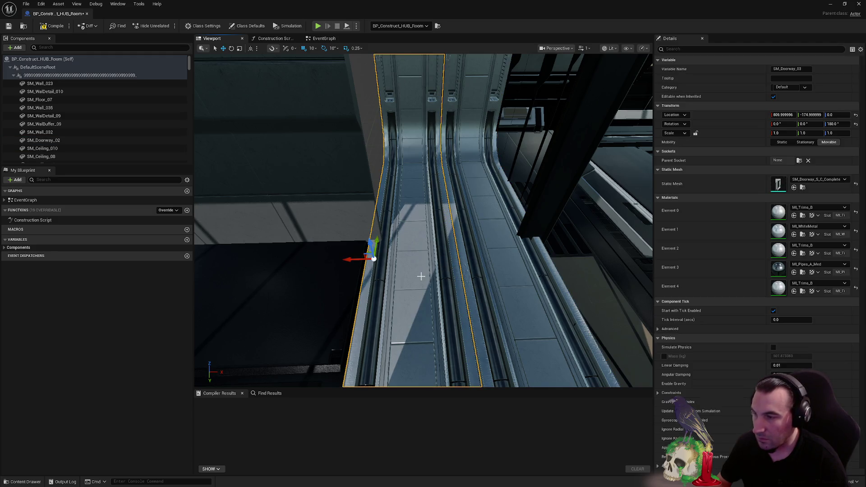
ctrl+click(496, 280)
click(432, 283)
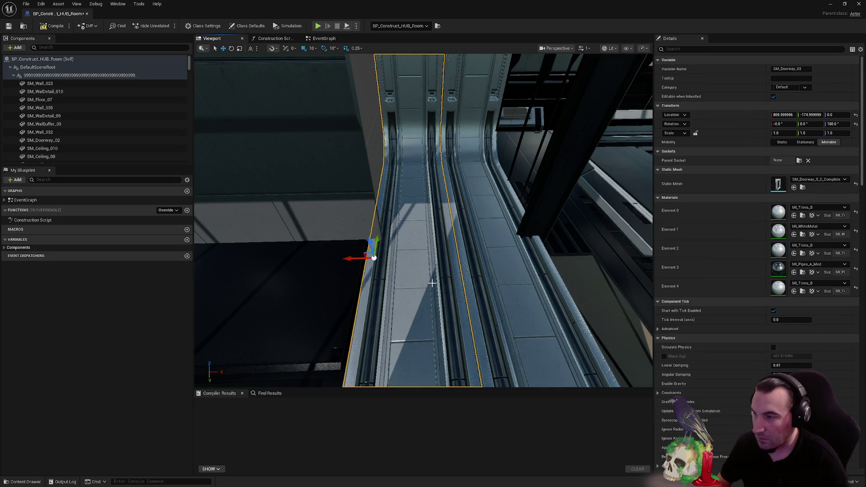
click(503, 295)
mouse_move(497, 294)
mouse_down()
mouse_move(560, 290)
mouse_move(550, 237)
mouse_up()
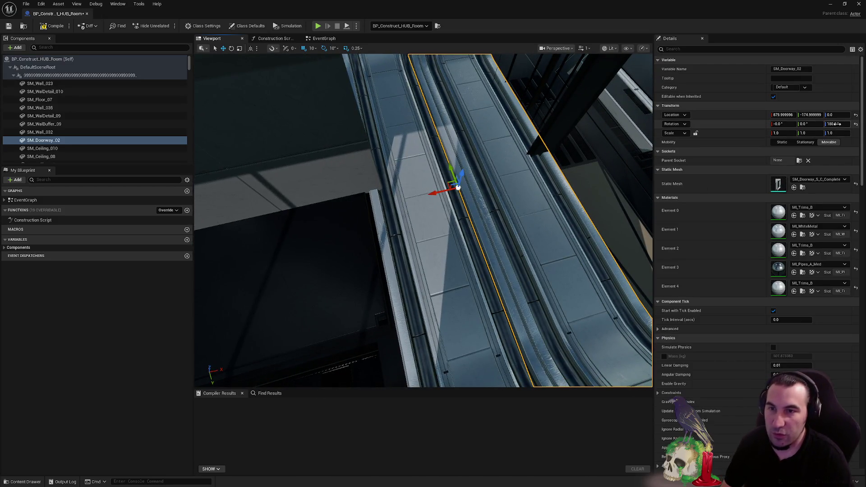
Step: Set SM_Doorway_02's Z rotation to 0 and drag it along X to about 950
text(0)
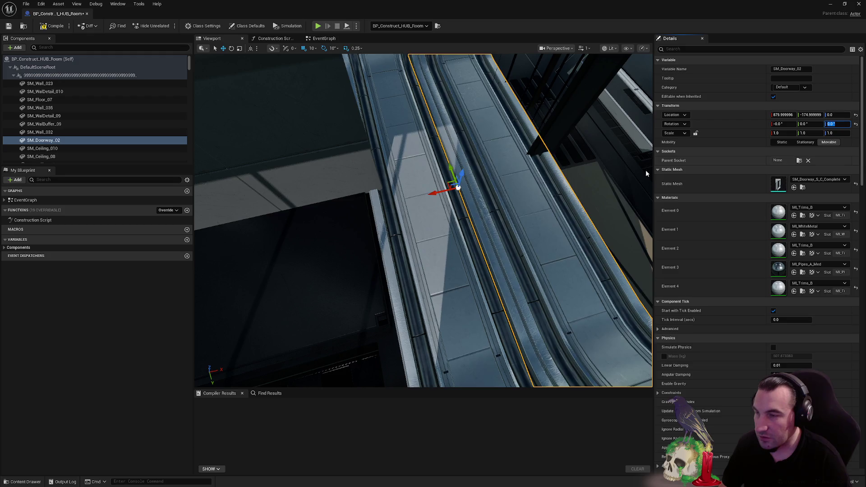
key(Return)
mouse_move(512, 181)
mouse_down()
mouse_move(478, 178)
mouse_move(456, 222)
mouse_up()
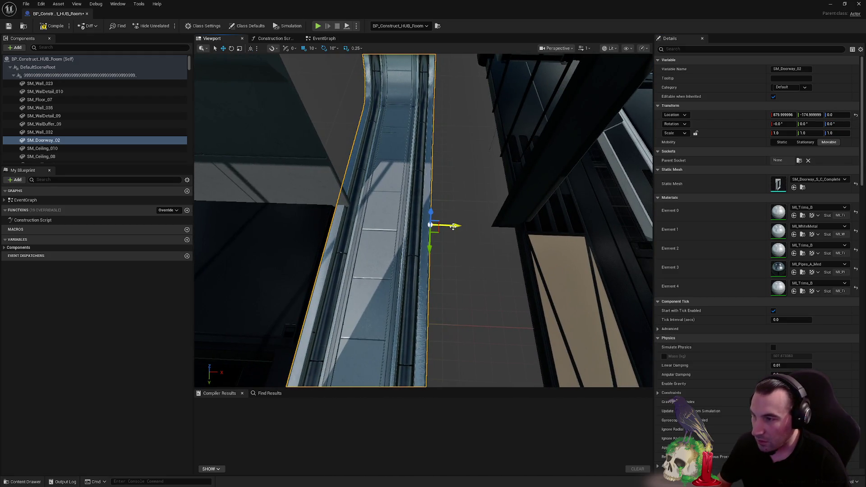
drag(512, 230, 526, 231)
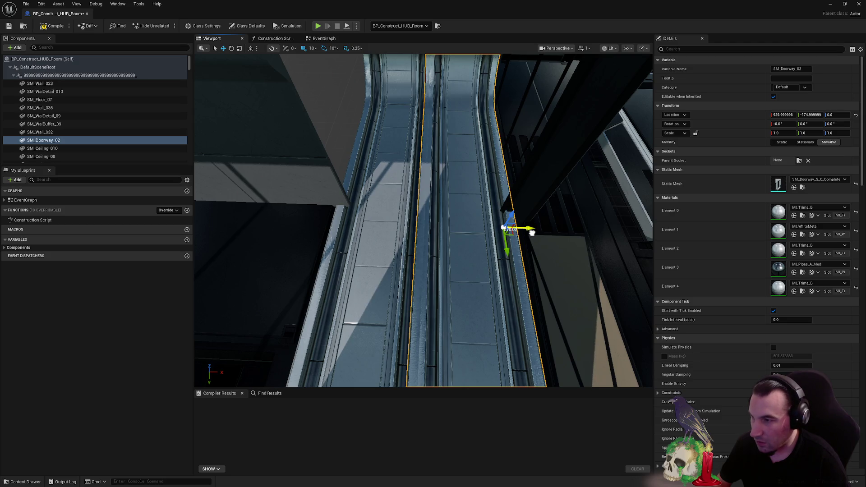
drag(538, 234, 542, 234)
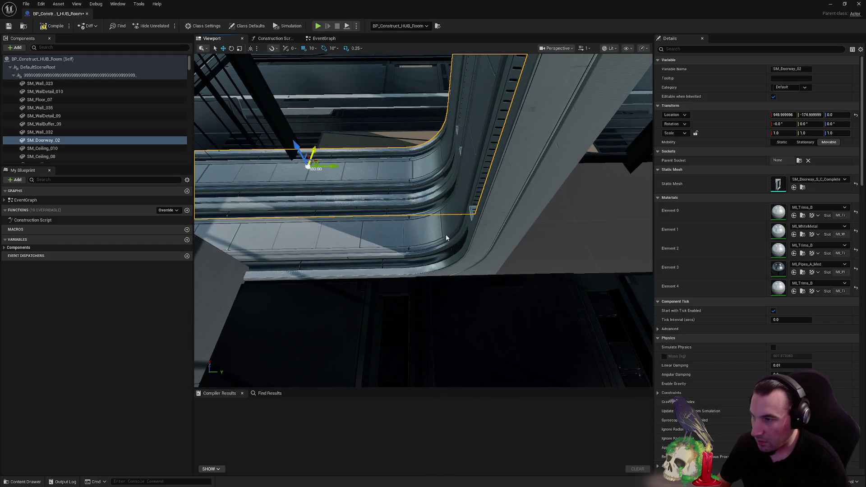
ctrl+click(380, 199)
drag(380, 200, 382, 192)
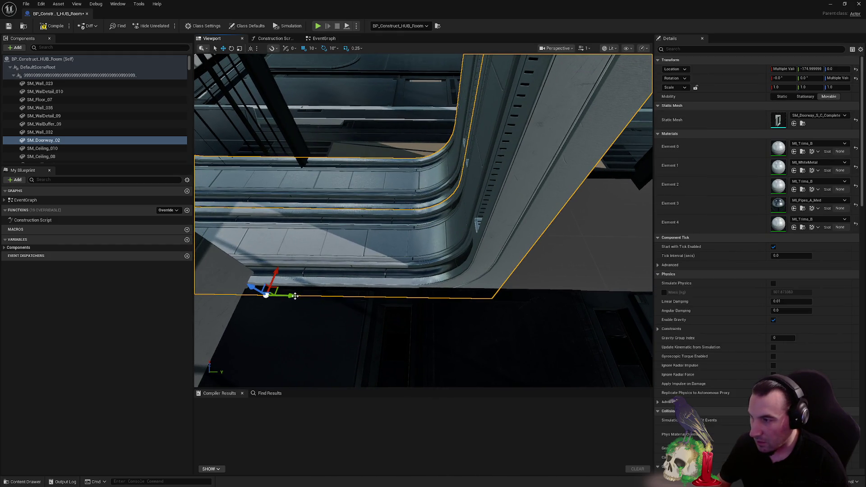
Step: Give doorway SM_Doorway_04 a Location Y of 0
drag(334, 298, 392, 301)
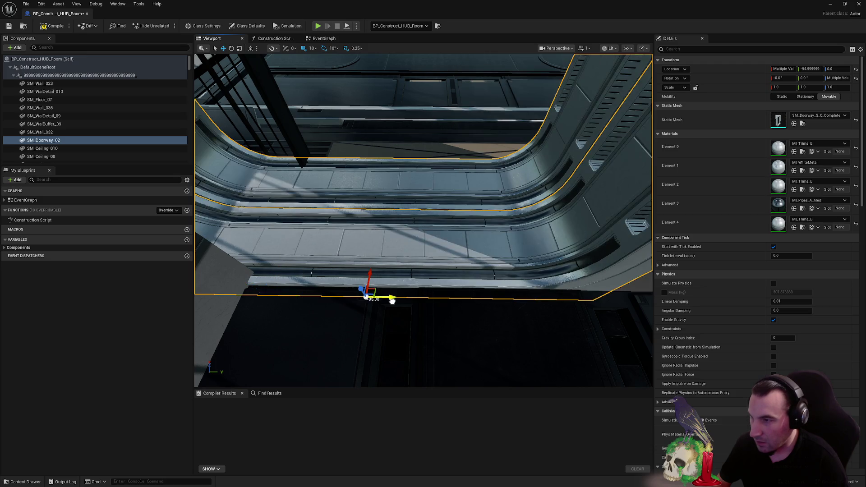
mouse_move(465, 307)
mouse_down()
mouse_move(368, 291)
mouse_move(421, 296)
mouse_up()
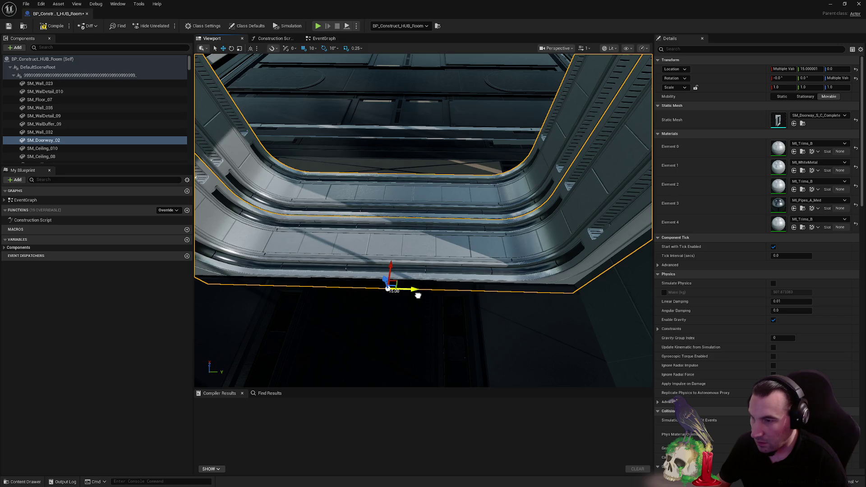
key(f)
key(f)
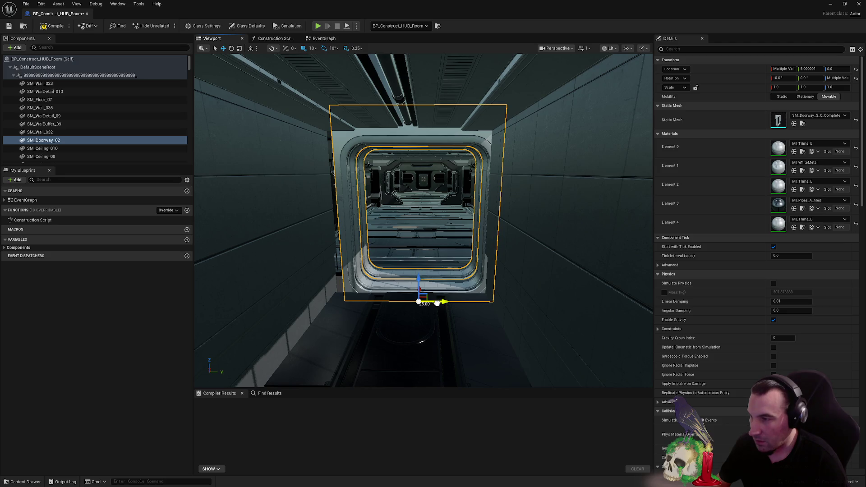
click(435, 302)
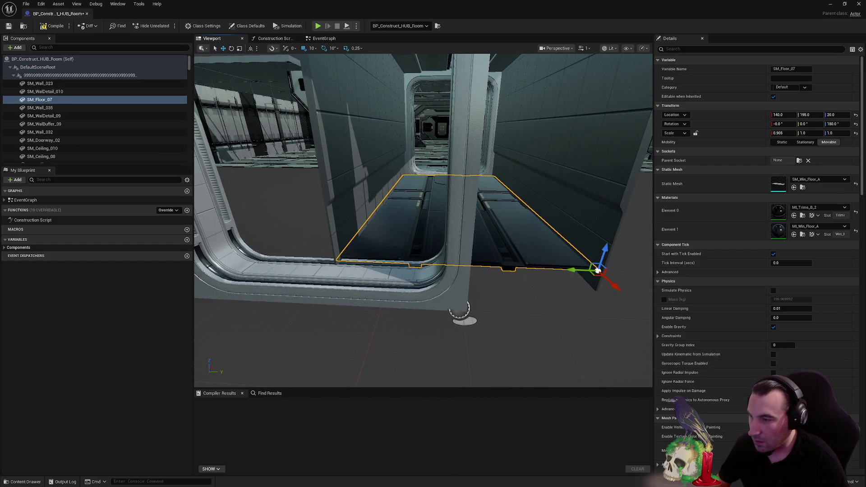
click(368, 289)
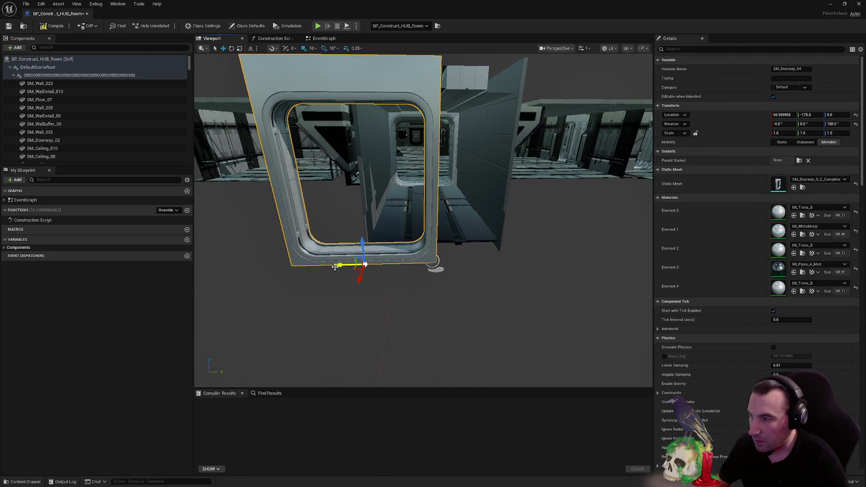
drag(355, 267, 406, 268)
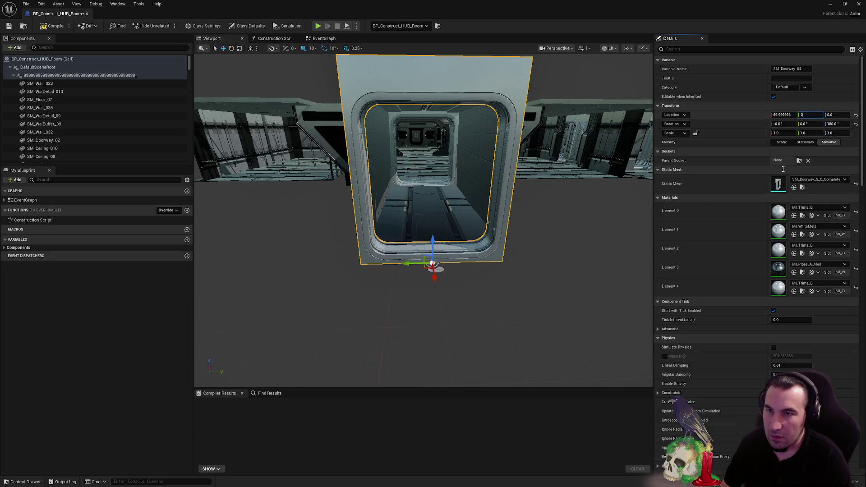
key(Return)
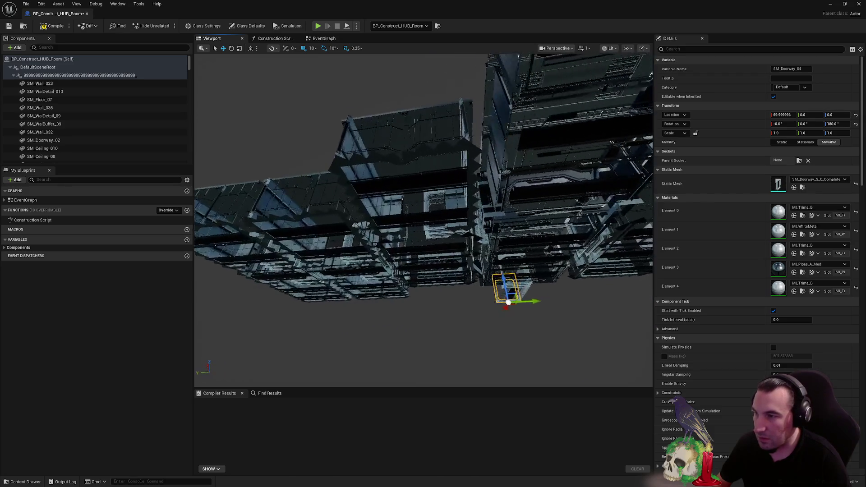
Step: Set Location Y to 0 for SM_Doorway_03 and SM_Doorway_02
drag(602, 175, 591, 226)
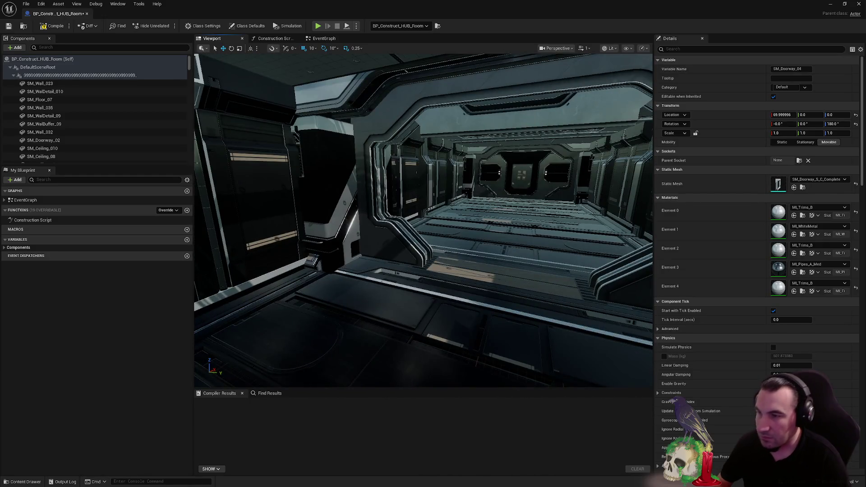
key(f)
drag(444, 256, 449, 275)
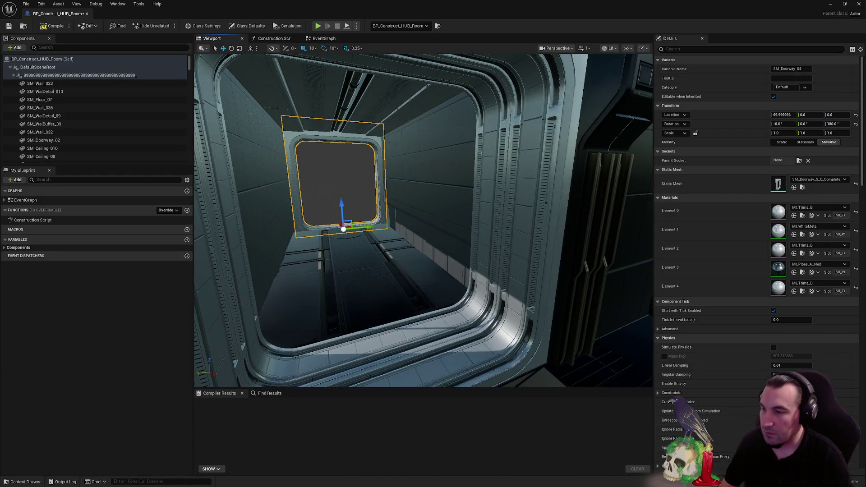
click(460, 307)
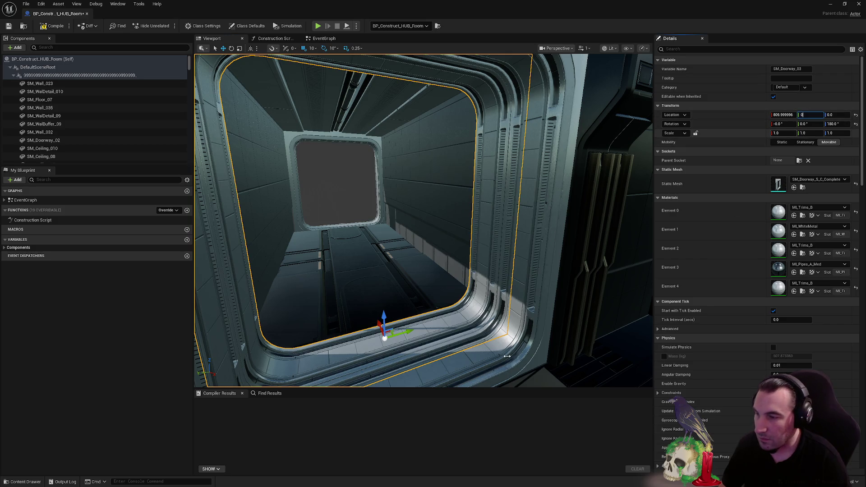
key(Return)
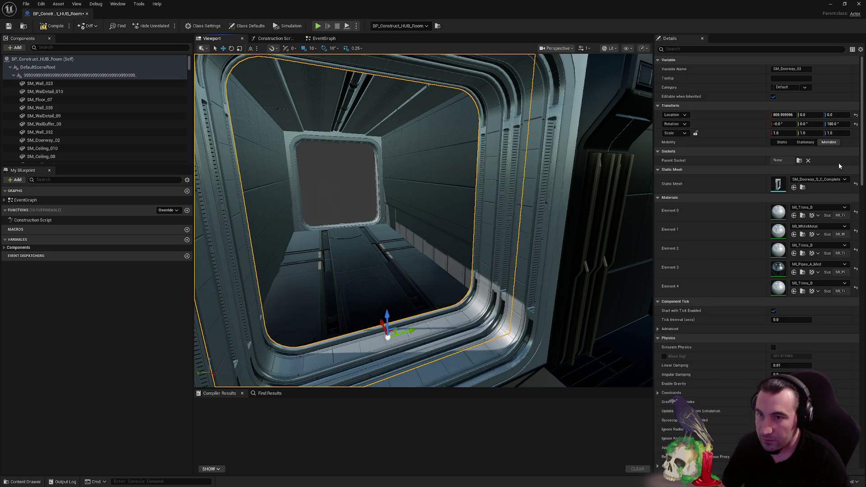
click(541, 203)
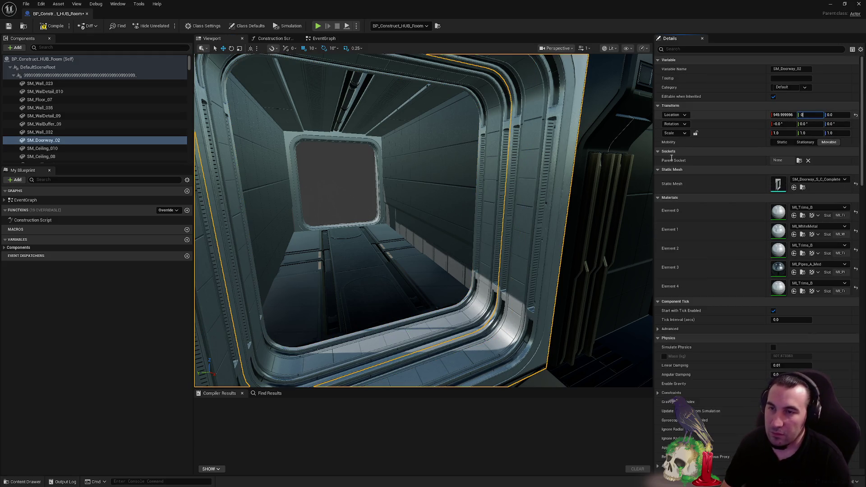
key(Return)
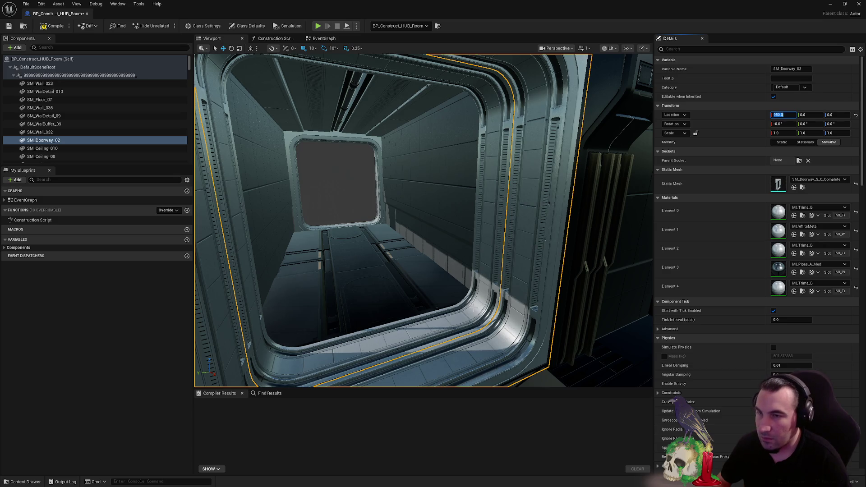
Step: Recheck SM_Doorway_03's values, then select the right wall SM_Wall_020
click(479, 295)
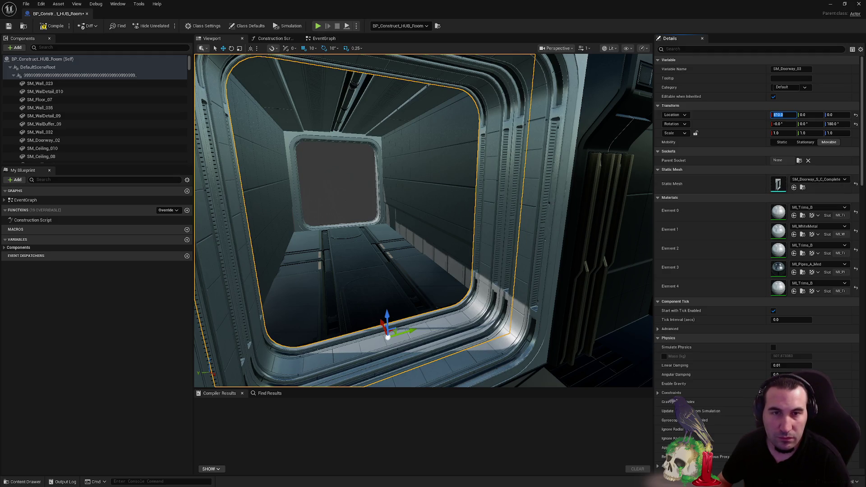
mouse_move(595, 186)
mouse_down()
mouse_move(594, 128)
mouse_move(595, 171)
mouse_move(595, 162)
mouse_move(594, 171)
mouse_move(568, 167)
mouse_move(595, 162)
mouse_up()
mouse_move(529, 172)
mouse_down()
mouse_move(529, 163)
mouse_move(529, 172)
mouse_move(285, 135)
mouse_up()
click(541, 176)
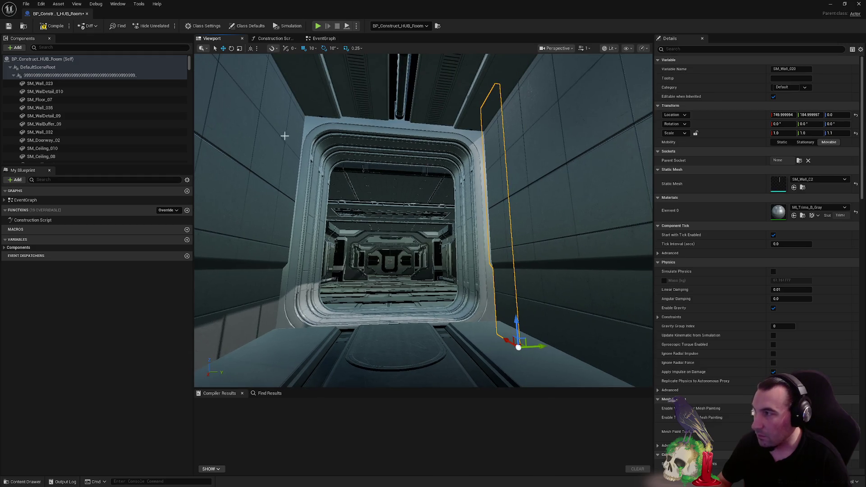
Step: Attach wall buffers SM_WallBuffer_013 and SM_WallBuffer_014 under the numbered component group
click(14, 76)
click(66, 93)
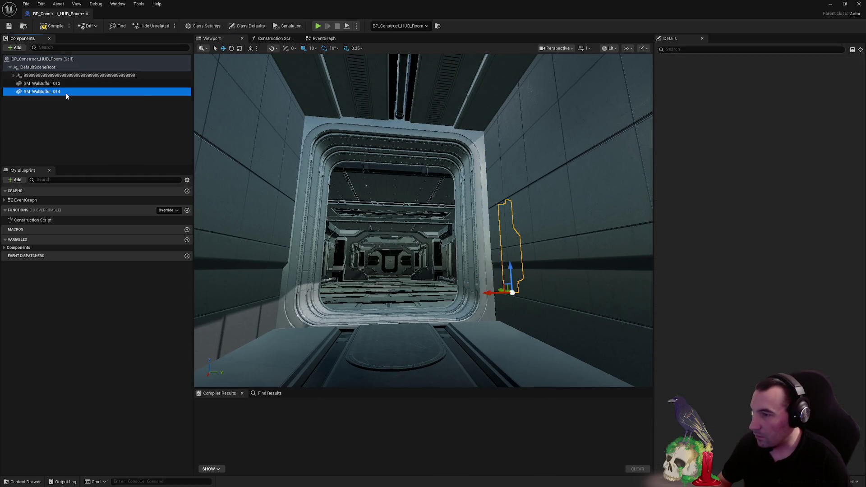
ctrl+click(67, 84)
drag(67, 83, 72, 76)
Step: Select SM_Floor_07 and wall pieces, then add a Scene component under the numbered group
drag(208, 178, 209, 153)
drag(324, 252, 323, 244)
click(381, 280)
drag(380, 280, 486, 239)
ctrl+click(522, 180)
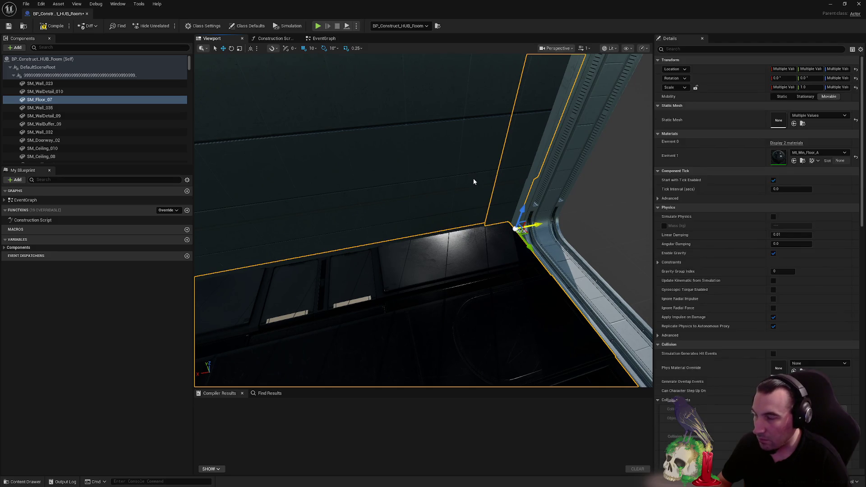
ctrl+click(316, 210)
click(13, 48)
key(Escape)
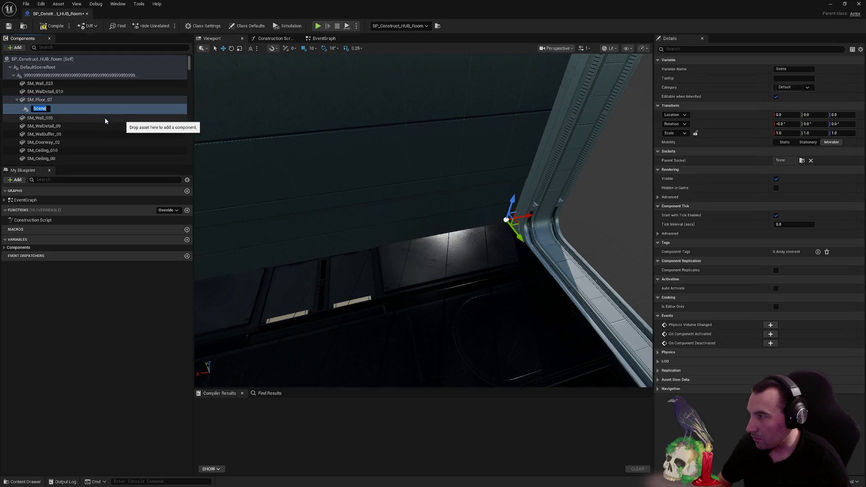
click(42, 113)
mouse_move(40, 108)
mouse_down()
mouse_move(43, 76)
mouse_move(54, 104)
mouse_up()
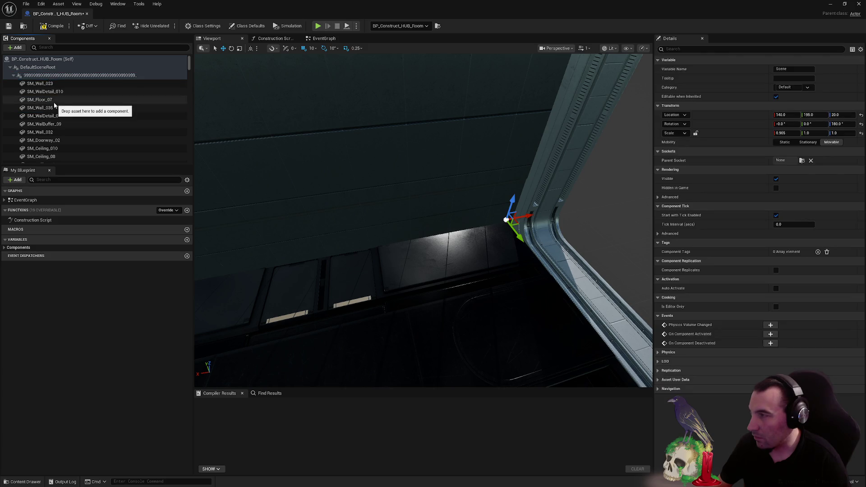
scroll(156, 126, down, 5)
scroll(187, 109, down, 3)
scroll(156, 98, down, 10)
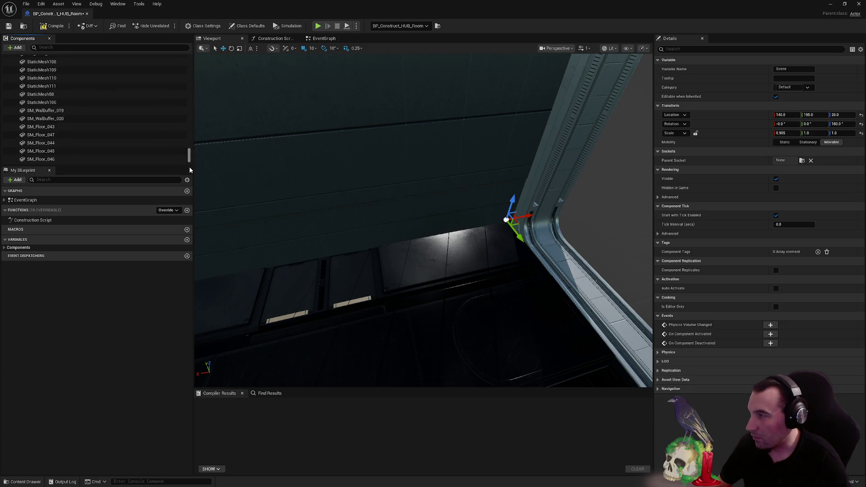
drag(189, 157, 182, 59)
scroll(64, 107, down, 5)
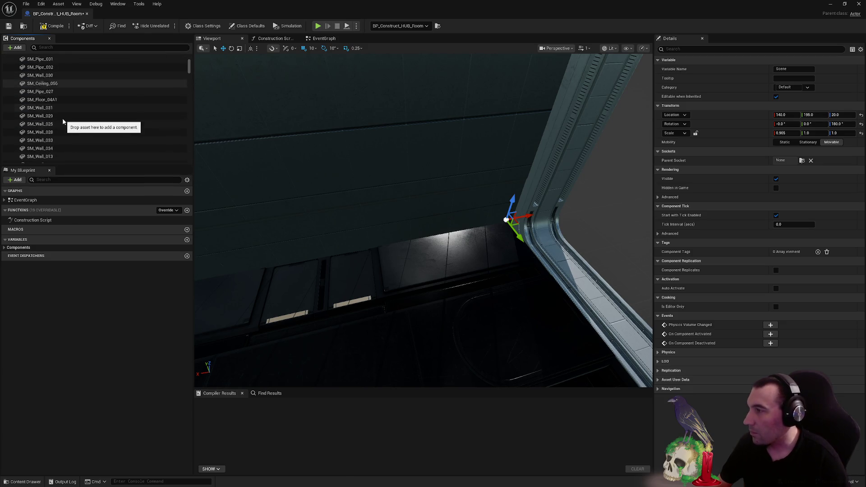
scroll(65, 132, down, 3)
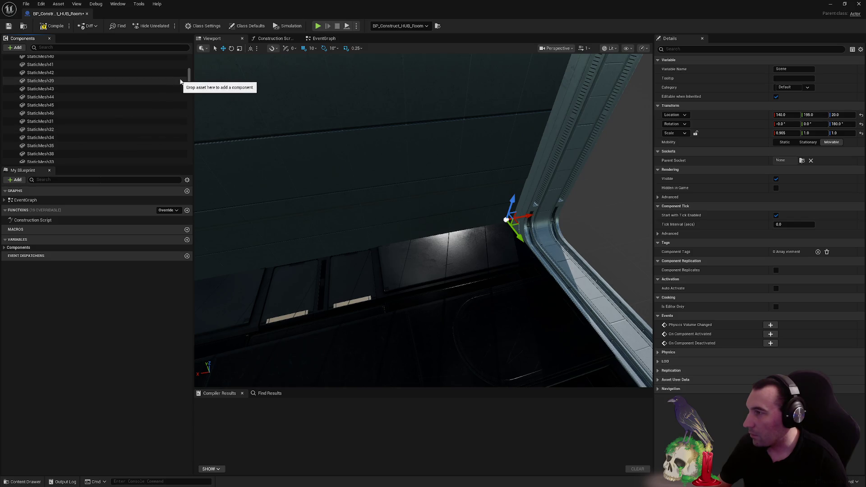
mouse_move(188, 87)
mouse_down()
mouse_move(189, 163)
mouse_move(187, 131)
mouse_up()
click(62, 117)
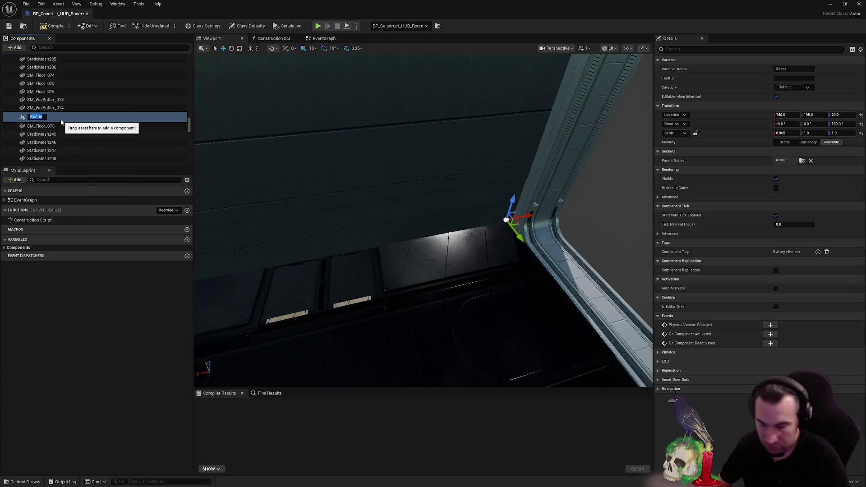
text(8888888888888888888888888888888888888888888888888888888)
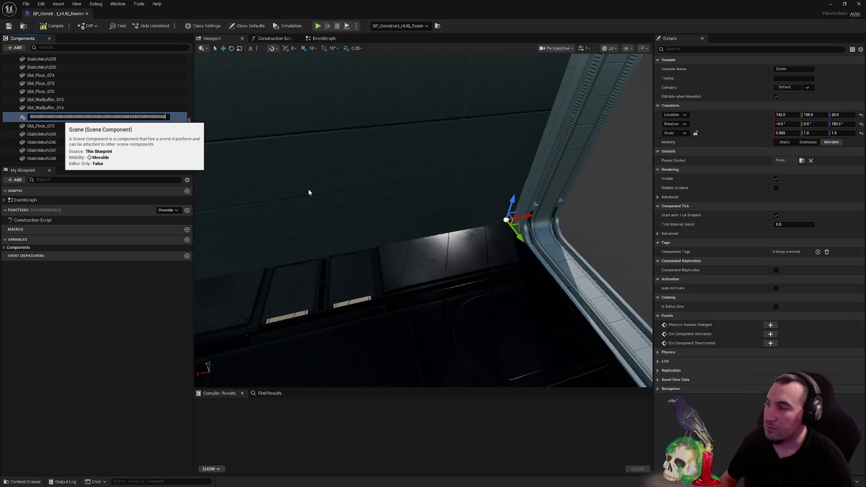
key(Return)
click(497, 253)
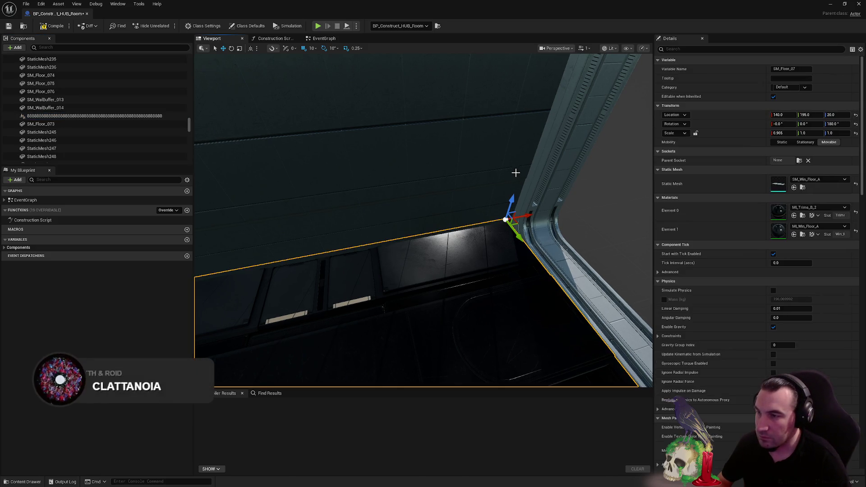
Step: Multi-select the corridor's wall panels along both sides in the viewport
ctrl+click(483, 170)
ctrl+click(404, 180)
ctrl+click(343, 186)
ctrl+click(316, 192)
ctrl+click(262, 201)
drag(413, 196, 316, 196)
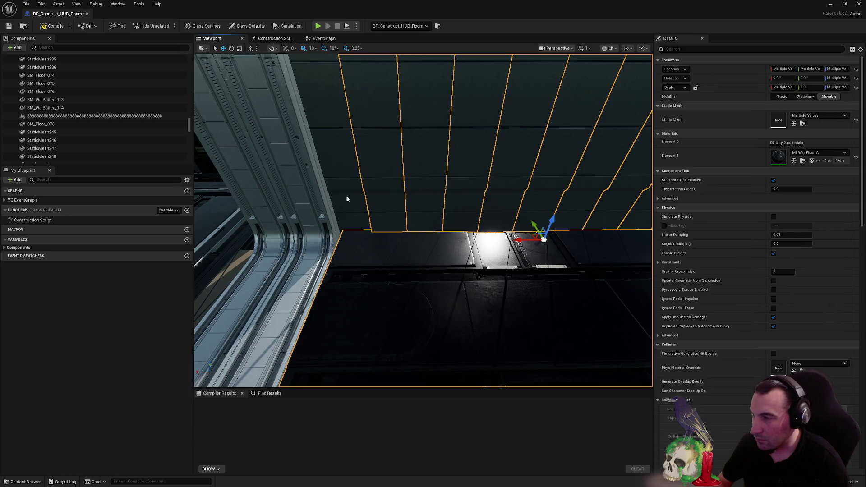
drag(400, 226, 401, 223)
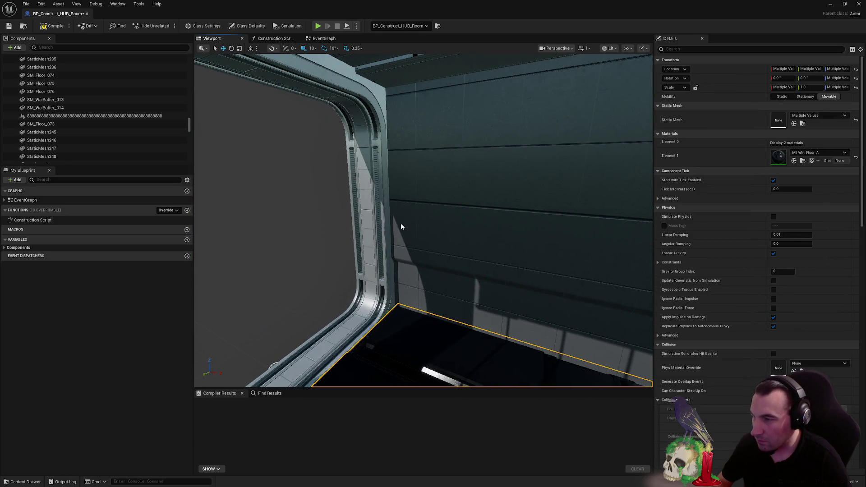
ctrl+click(451, 235)
ctrl+click(501, 244)
ctrl+click(563, 254)
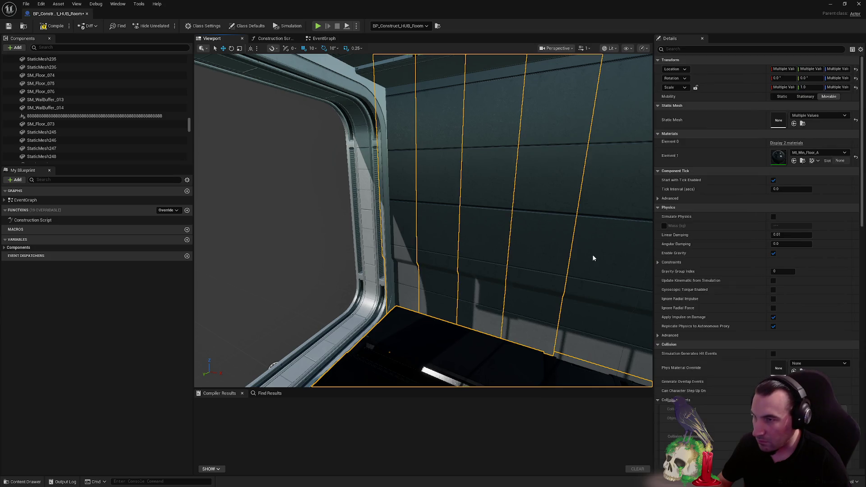
ctrl+click(614, 260)
drag(614, 259, 587, 253)
drag(343, 254, 373, 254)
Step: Add the remaining wall panels and the ceiling pipe to the selection
ctrl+click(359, 251)
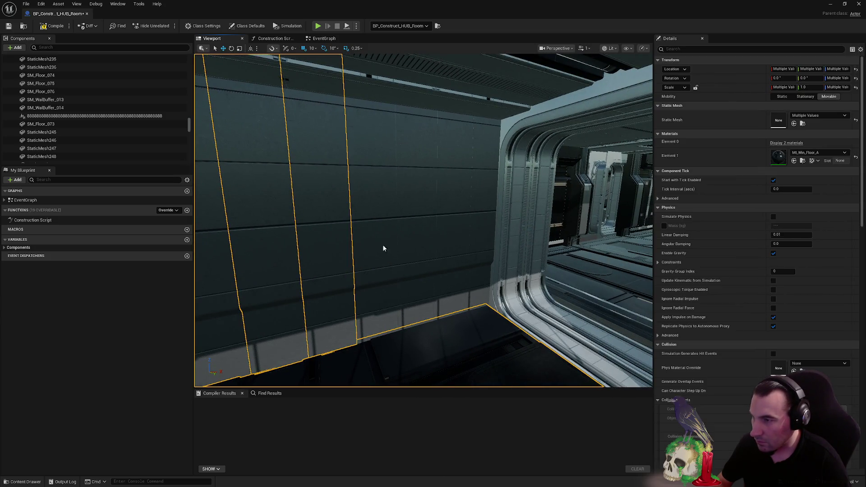
ctrl+click(427, 245)
ctrl+click(482, 241)
mouse_move(483, 241)
mouse_down()
mouse_move(464, 140)
mouse_move(451, 189)
mouse_move(537, 191)
mouse_up()
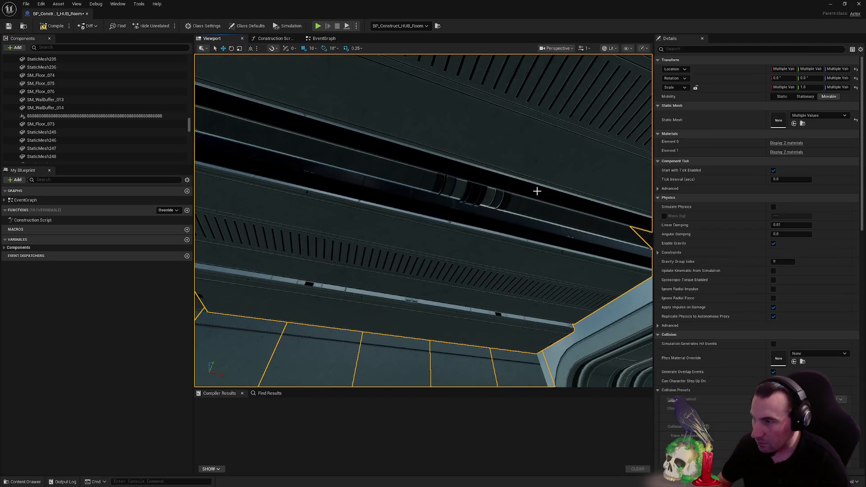
drag(371, 172, 402, 203)
ctrl+click(411, 213)
mouse_move(409, 163)
mouse_down()
mouse_move(399, 280)
mouse_move(395, 252)
mouse_up()
Step: Parent the selected meshes under the renamed 8s Scene component in the Components panel
scroll(138, 138, down, 3)
mouse_move(189, 128)
mouse_down()
mouse_move(186, 72)
mouse_move(190, 110)
mouse_up()
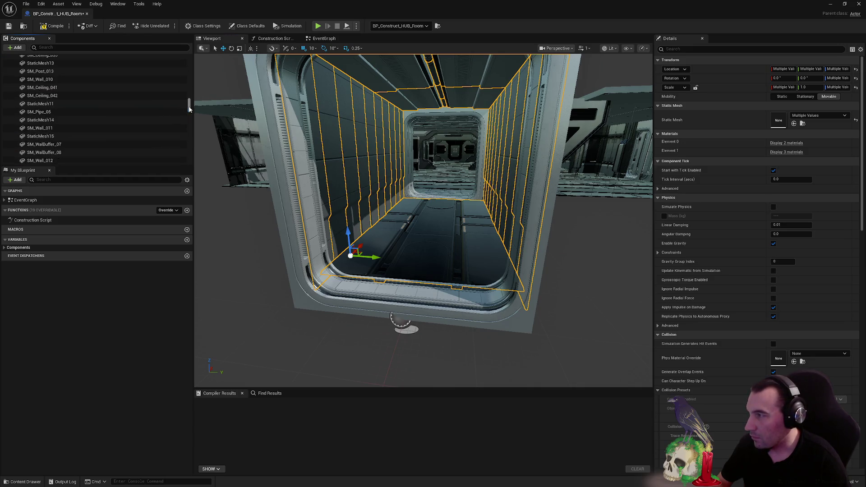
mouse_move(63, 76)
mouse_down()
mouse_move(62, 87)
mouse_move(147, 92)
mouse_move(148, 136)
mouse_move(168, 141)
mouse_move(160, 150)
mouse_up()
scroll(146, 93, down, 5)
scroll(162, 136, down, 10)
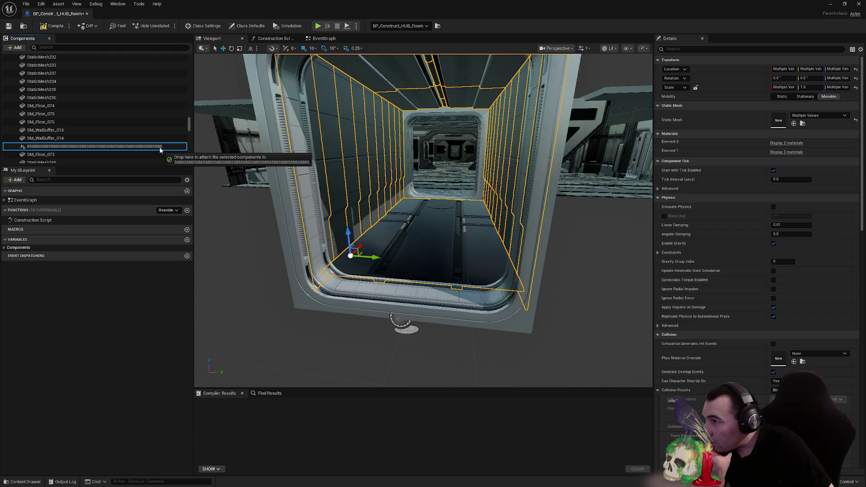
drag(160, 149, 161, 147)
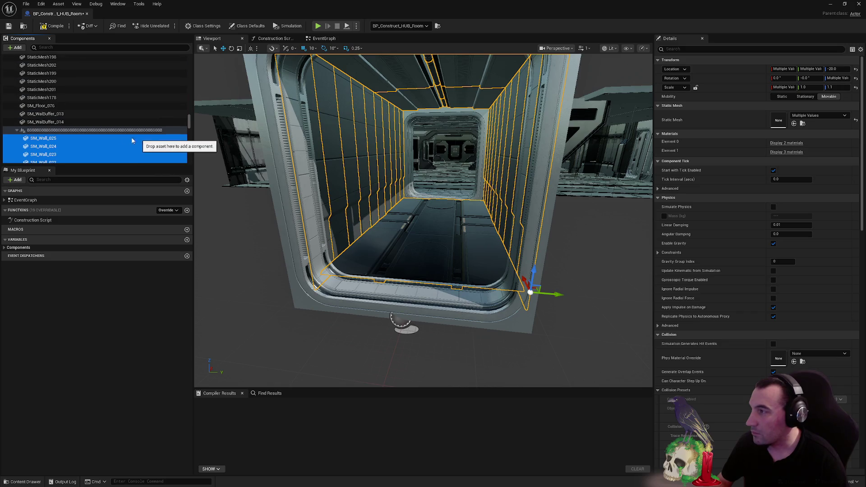
double_click(104, 130)
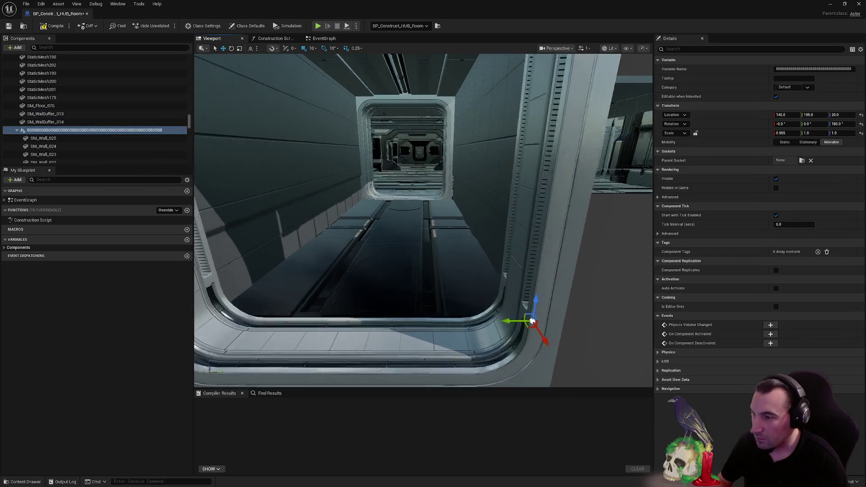
Step: Move the 8s Scene component to Location Y 190 and check the grouped wall pieces
scroll(423, 221, down, 3)
scroll(423, 221, up, 5)
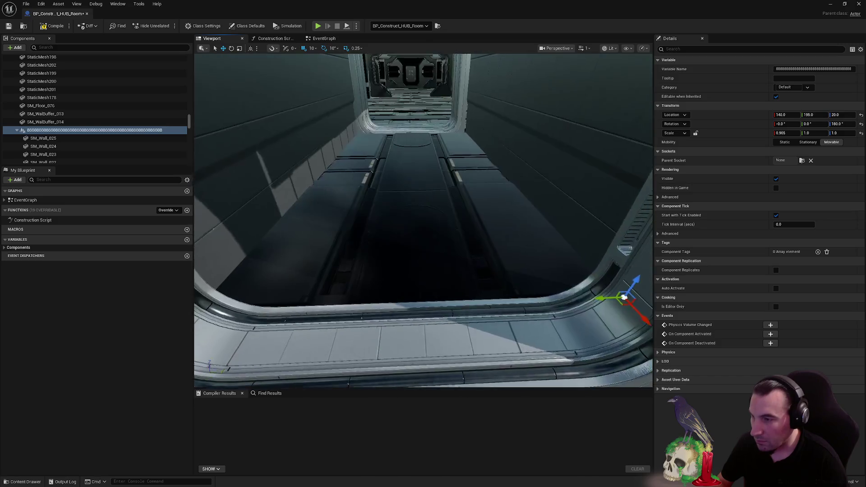
scroll(495, 237, down, 3)
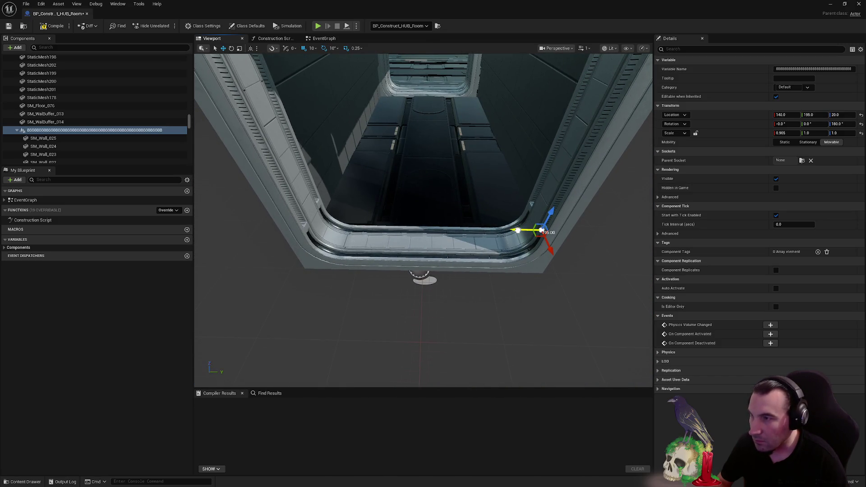
drag(515, 231, 520, 231)
click(810, 116)
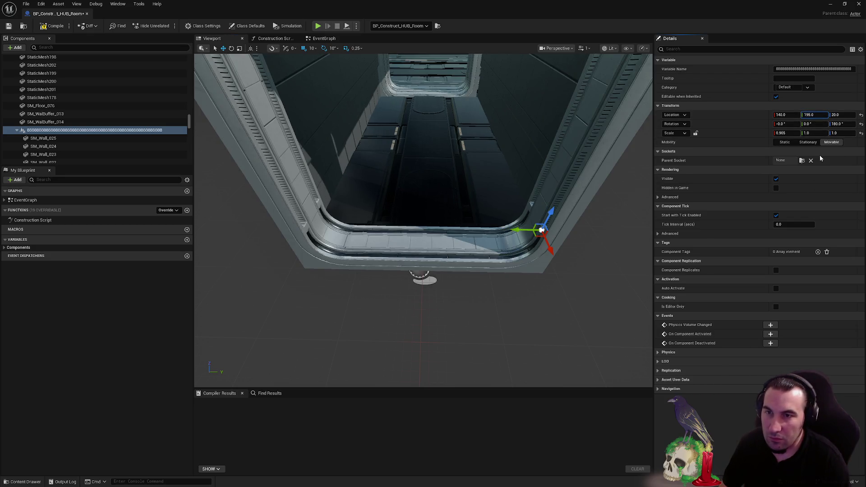
key(Return)
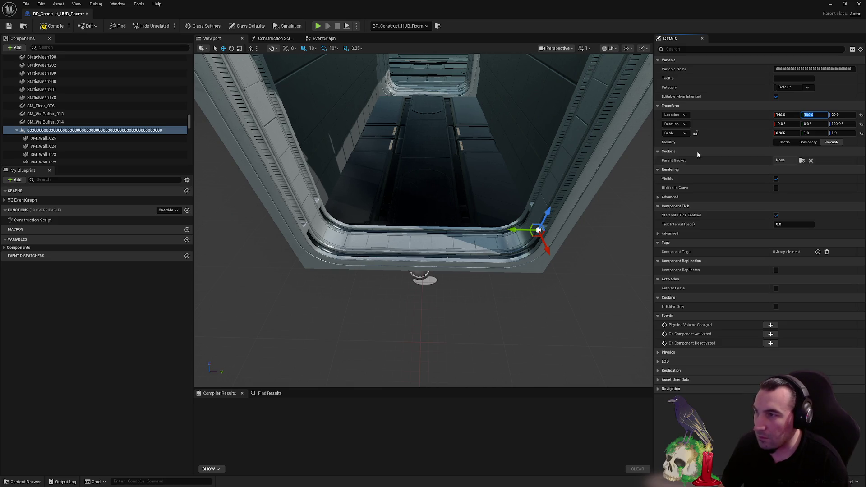
mouse_move(494, 130)
mouse_down()
mouse_move(494, 102)
mouse_move(494, 129)
mouse_move(494, 113)
mouse_move(493, 124)
mouse_move(447, 122)
mouse_move(448, 132)
mouse_up()
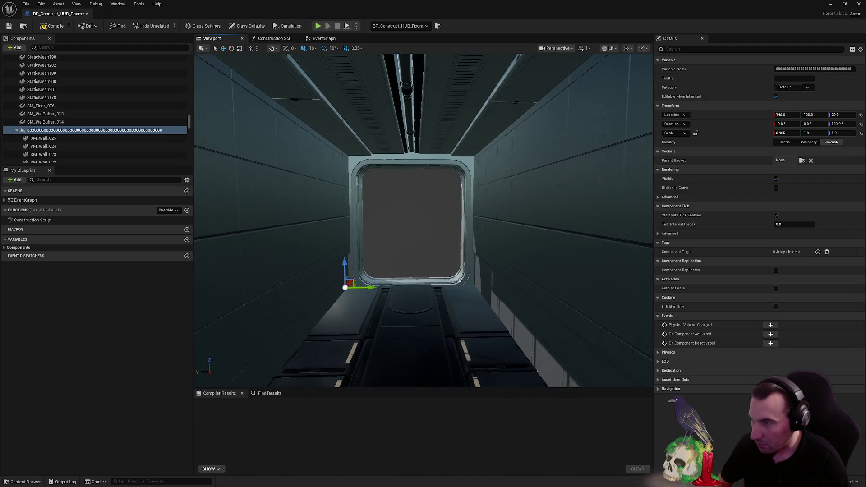
click(111, 154)
key(Up)
key(Up)
key(Up)
mouse_move(424, 221)
mouse_down()
mouse_move(406, 212)
mouse_move(433, 212)
mouse_move(423, 217)
mouse_up()
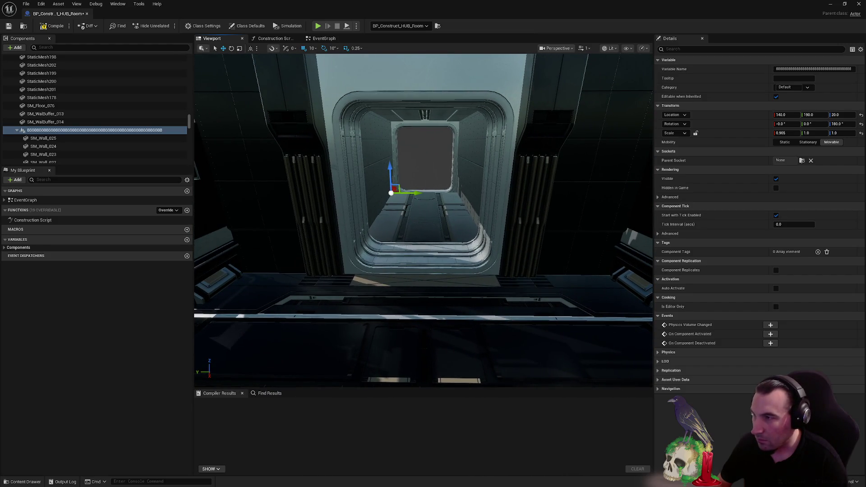
Step: Shift SM_WallBuffer_010 and the bar mesh about 10 units along Y
scroll(556, 168, down, 3)
click(556, 168)
key(f)
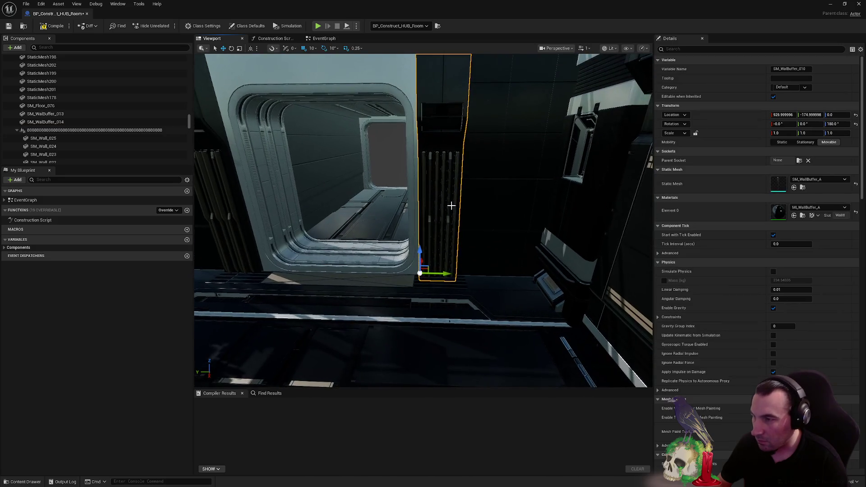
click(492, 197)
click(438, 211)
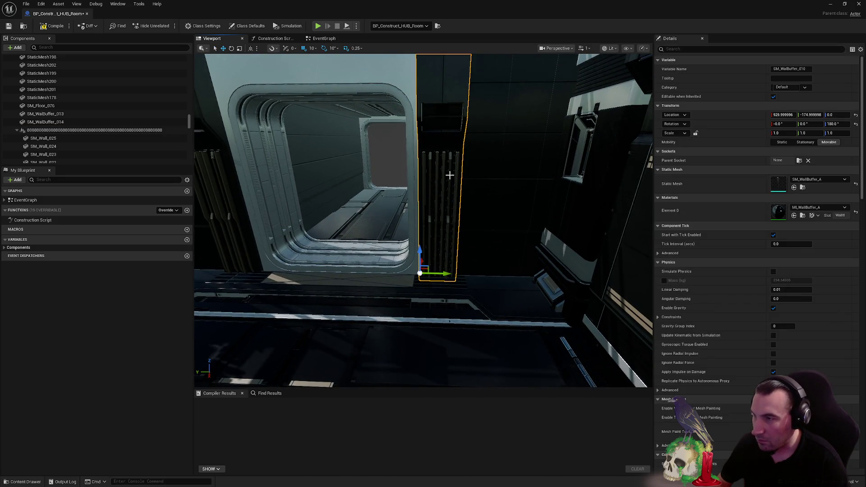
ctrl+click(457, 155)
key(f)
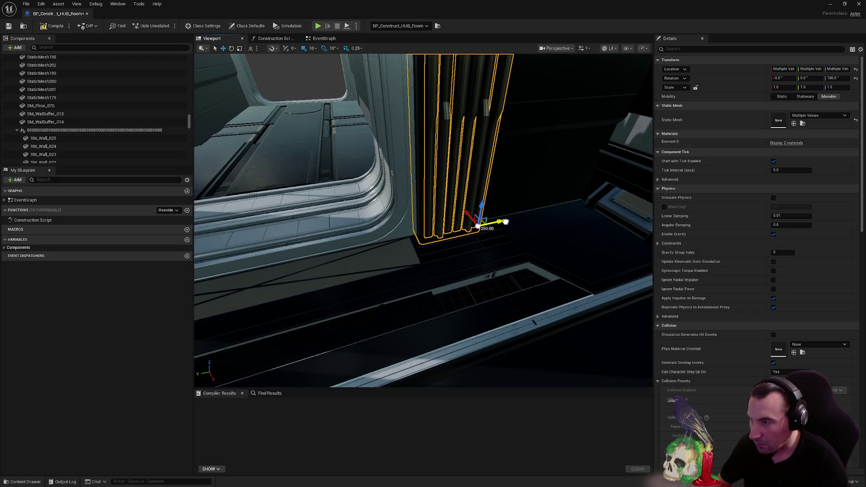
drag(505, 222, 509, 221)
Step: Set SM_Doorway_09's yaw to 90 degrees after trying 270
drag(435, 247, 477, 249)
drag(442, 221, 448, 176)
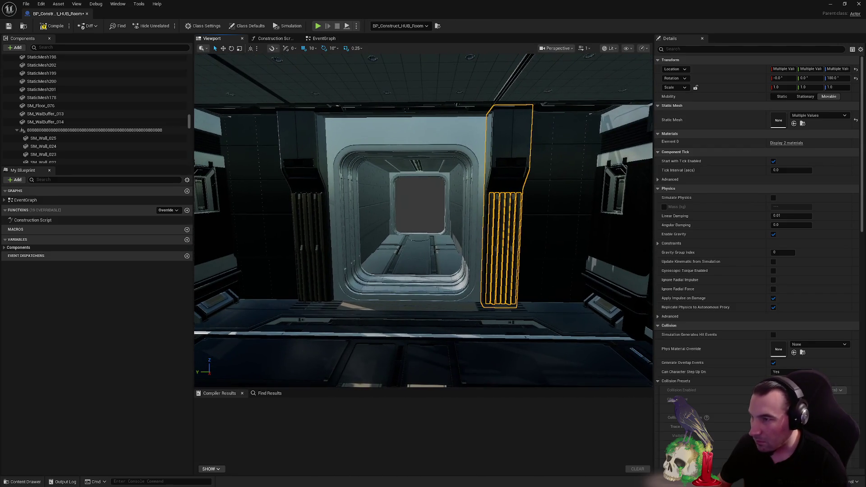
click(486, 321)
mouse_move(495, 313)
mouse_down()
mouse_move(474, 313)
mouse_move(474, 287)
mouse_move(490, 331)
mouse_up()
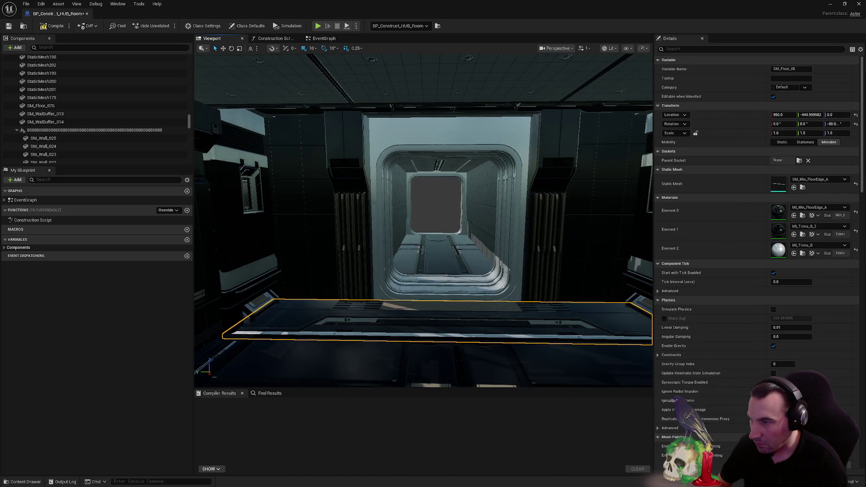
click(434, 294)
click(480, 313)
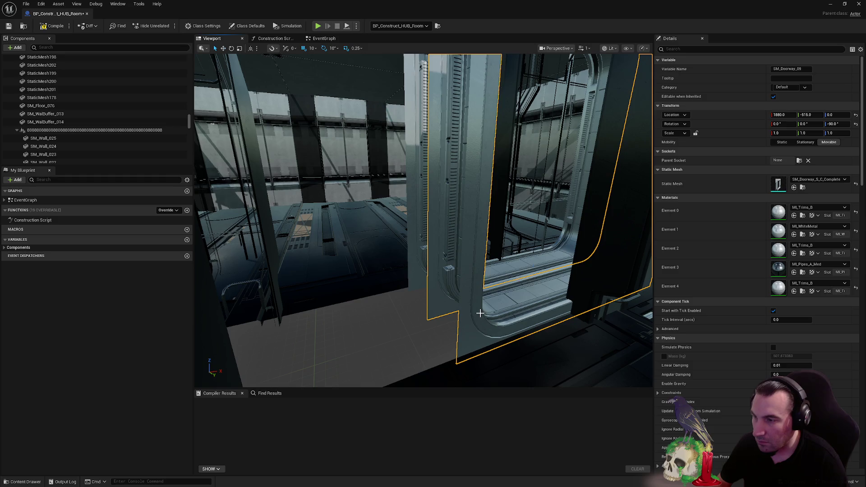
key(f)
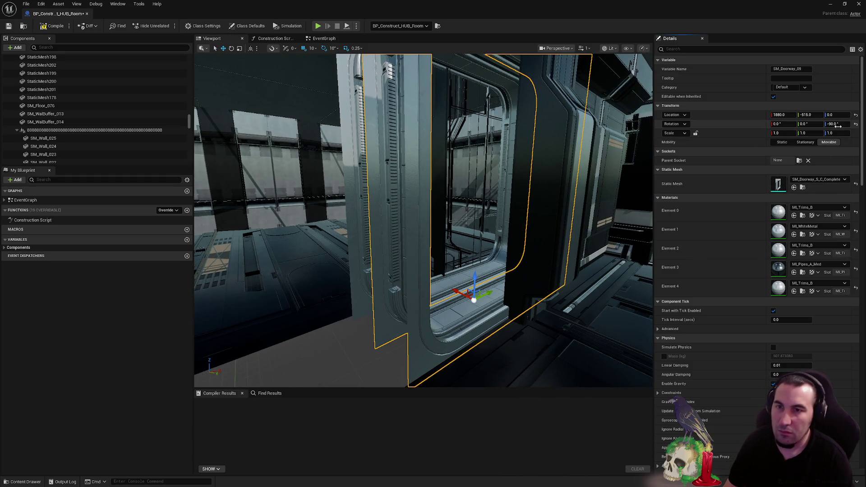
click(834, 125)
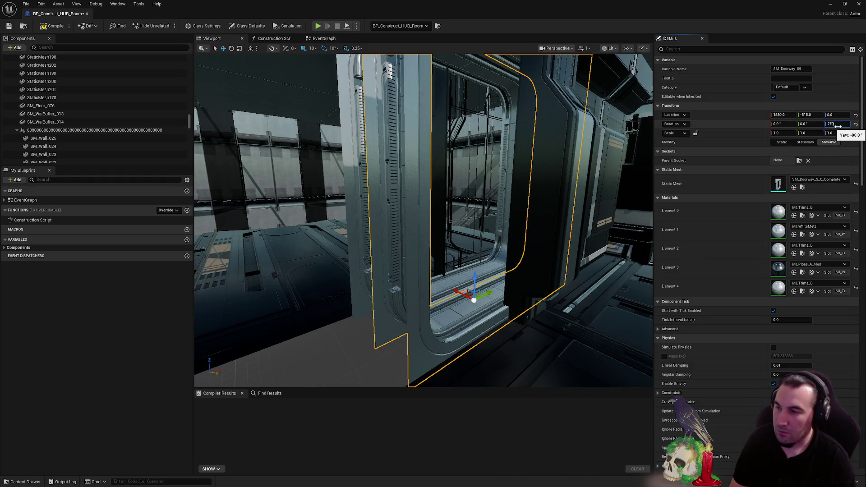
key(Return)
text(90.0)
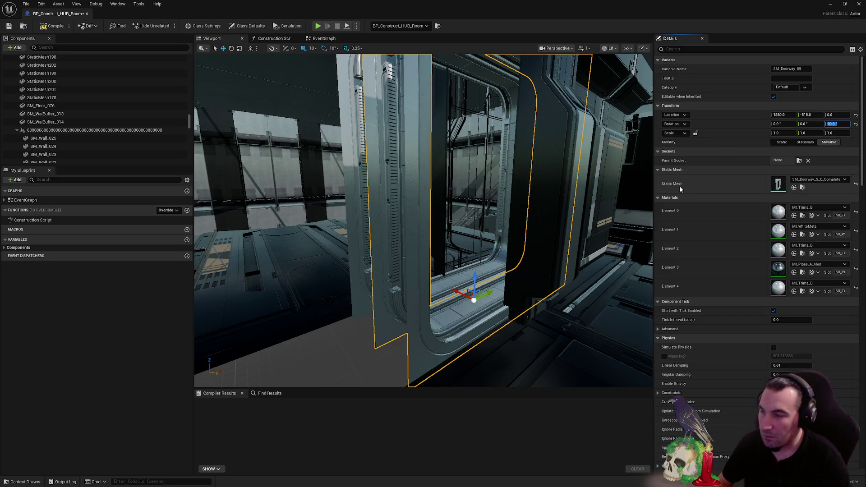
key(Return)
Step: Slide the selected doorways and inner rail piece along X
drag(454, 224, 510, 212)
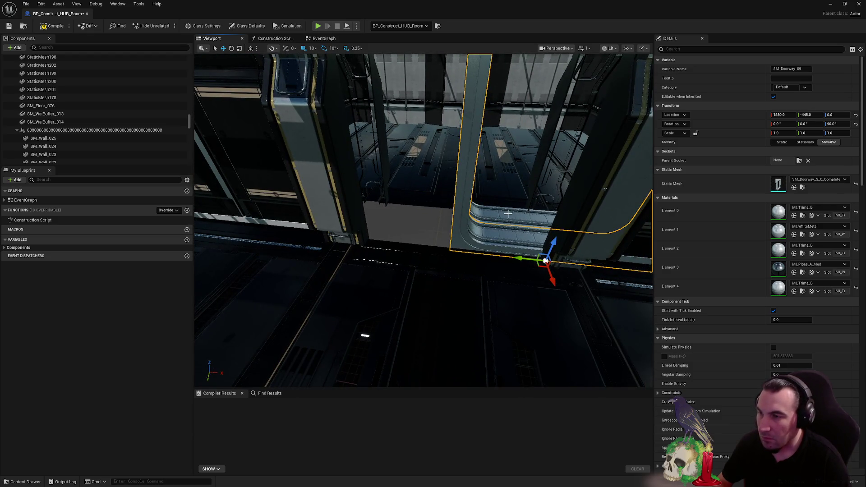
ctrl+click(531, 229)
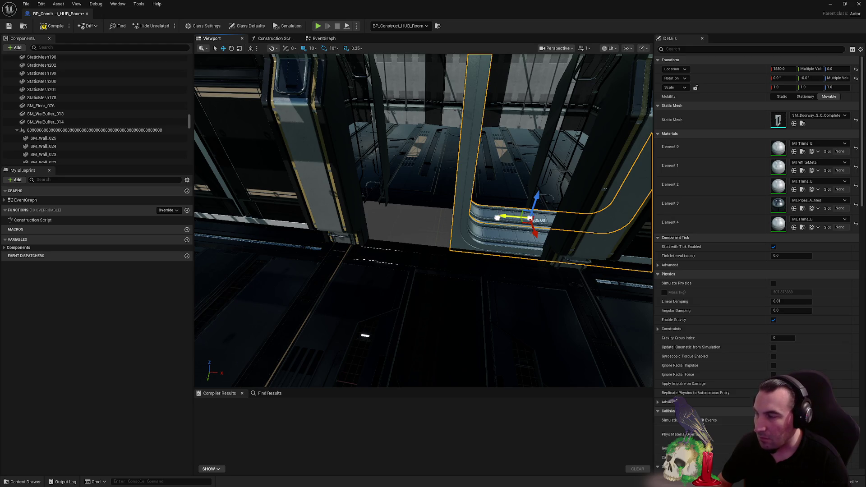
mouse_move(430, 215)
mouse_down()
mouse_move(421, 215)
mouse_move(420, 169)
mouse_up()
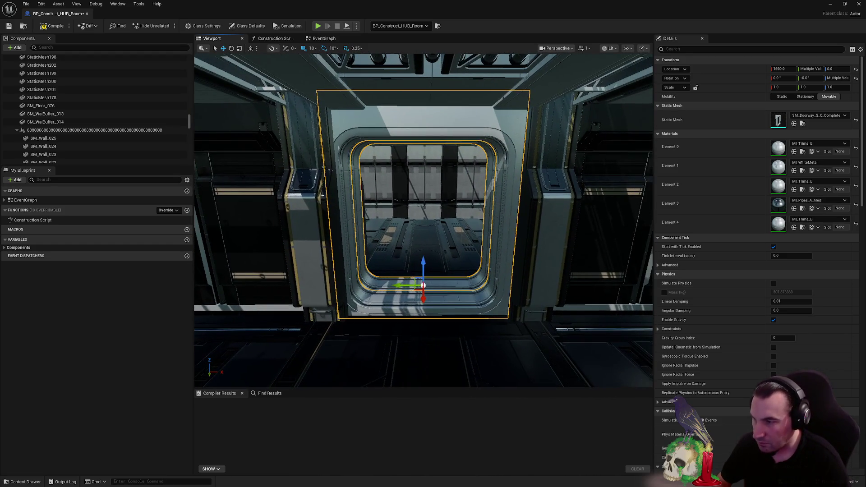
drag(401, 286, 402, 286)
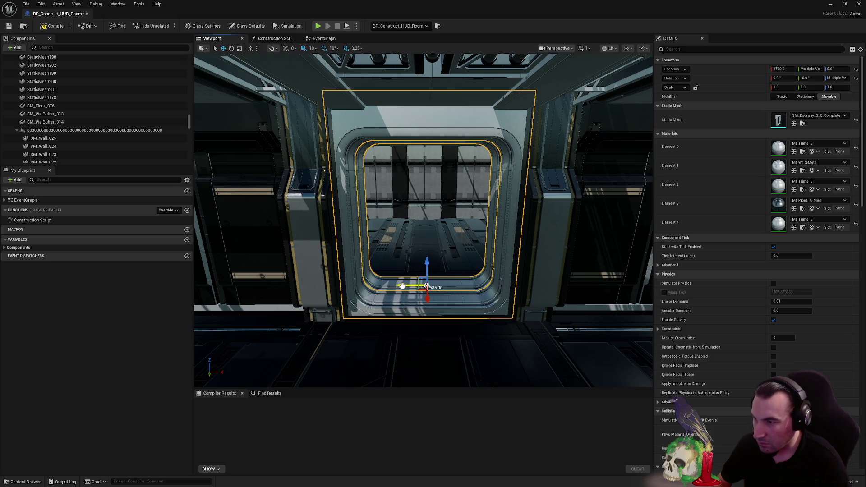
Step: Set Location Y of SM_Doorway_06 to -580 and SM_Doorway_09 to -440
click(442, 282)
click(809, 115)
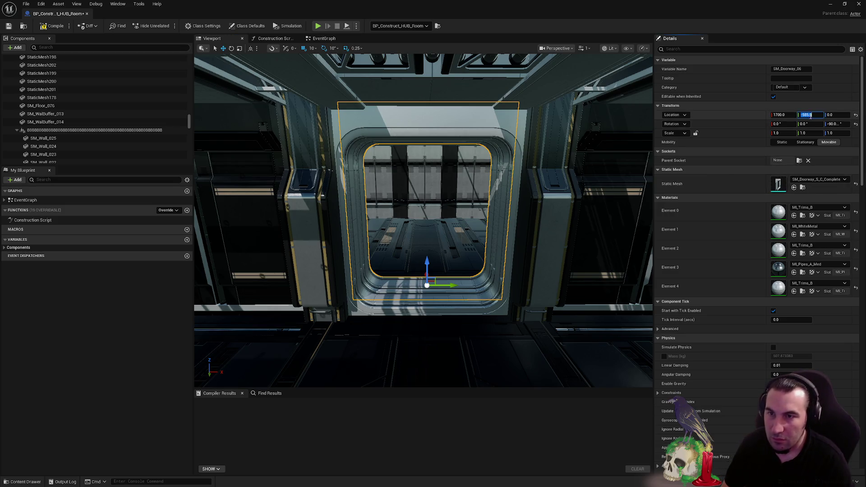
key(BackSpace)
text(0)
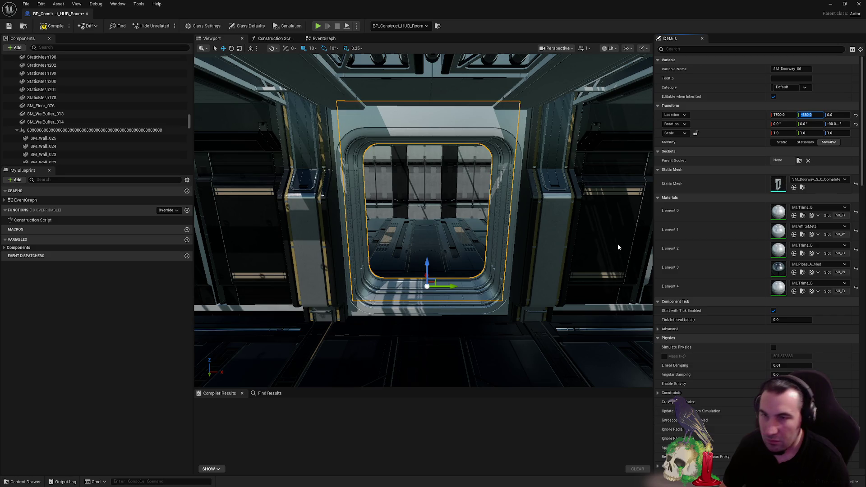
click(450, 306)
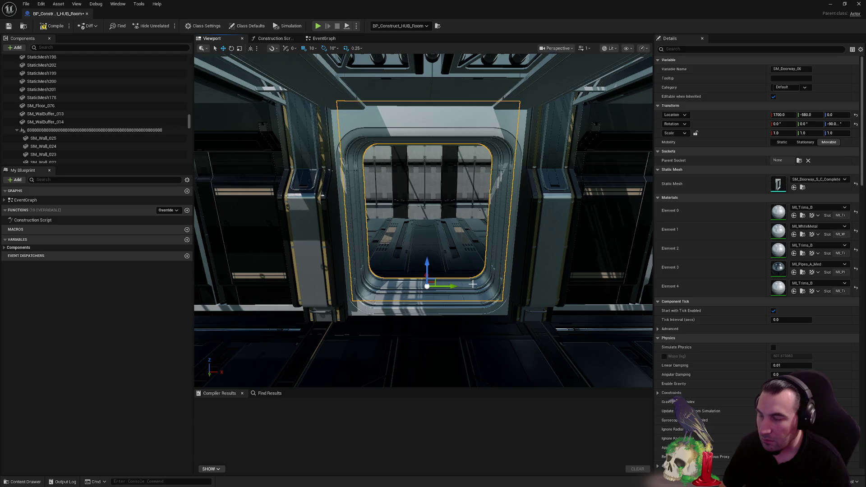
click(460, 312)
click(806, 114)
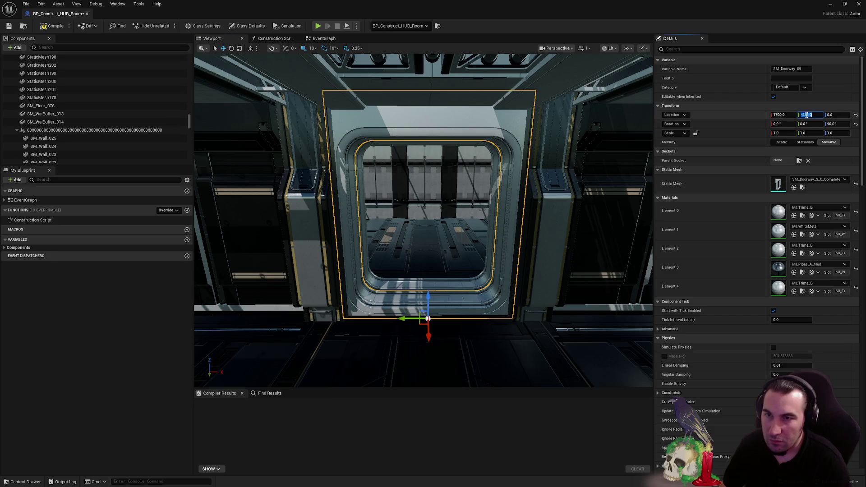
key(BackSpace)
text(0)
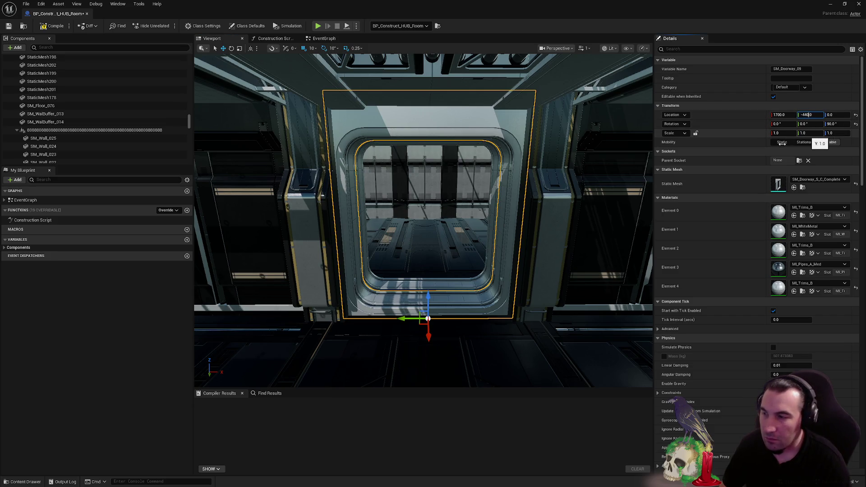
key(Return)
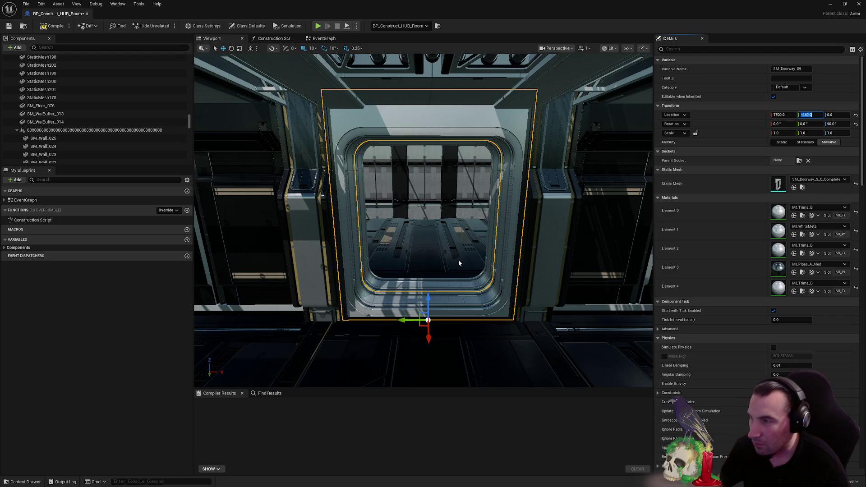
Step: Move both front doorways a little left along X
alt+drag(459, 259, 366, 247)
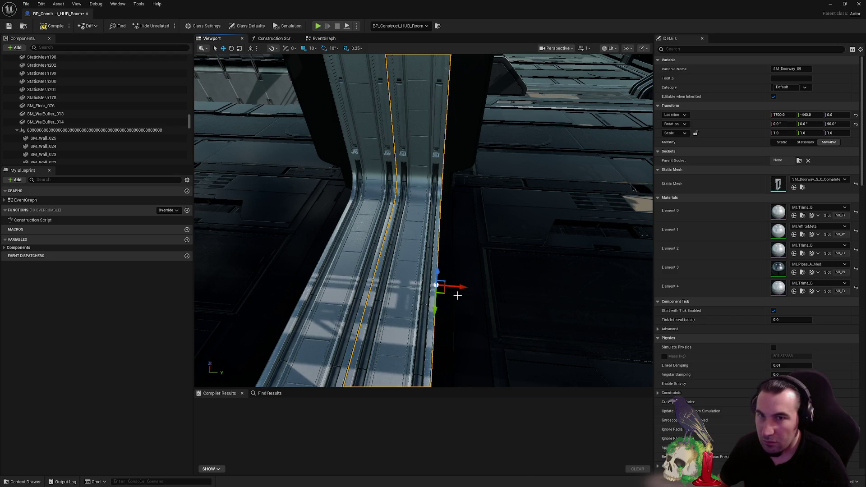
alt+drag(411, 268, 384, 265)
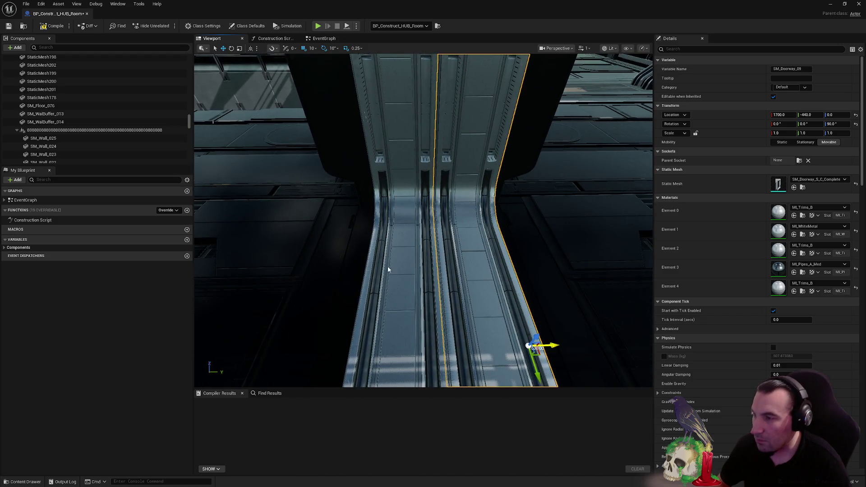
ctrl+click(385, 267)
key(f)
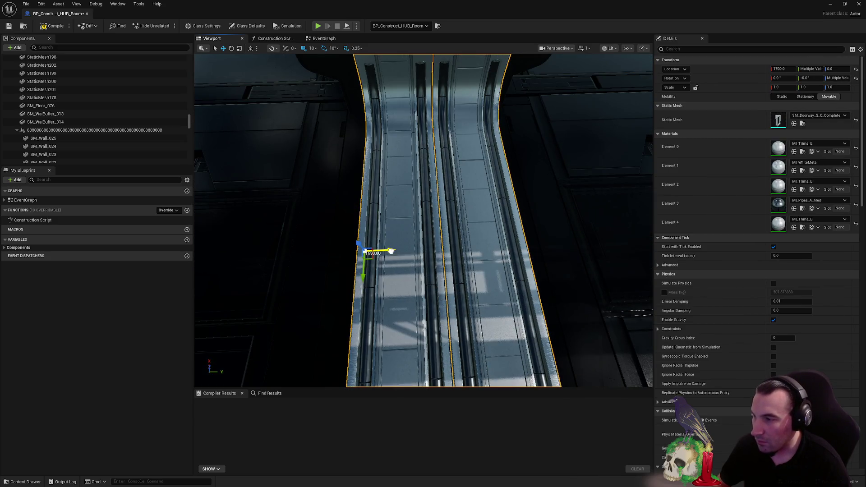
drag(387, 251, 397, 234)
click(500, 239)
key(f)
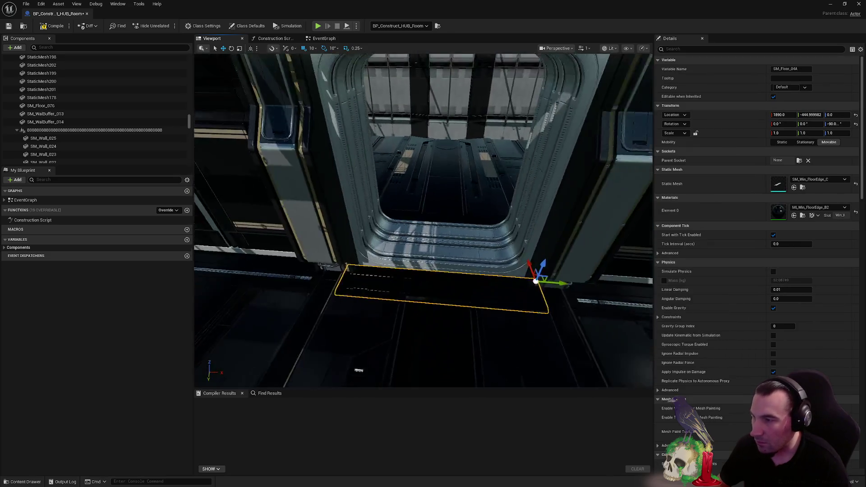
key(s)
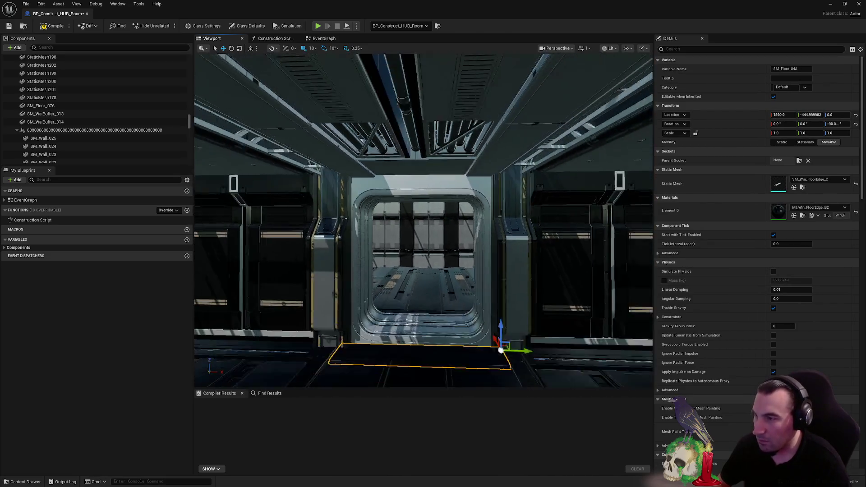
key(w)
key(w)
key(w)
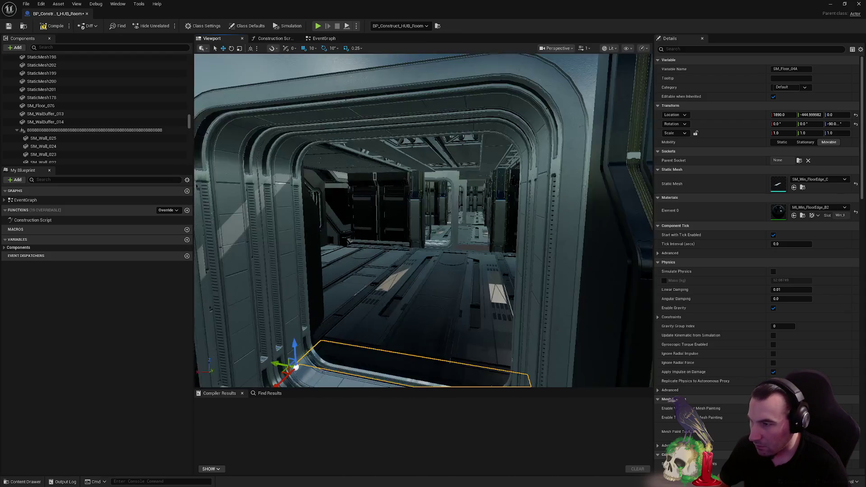
key(s)
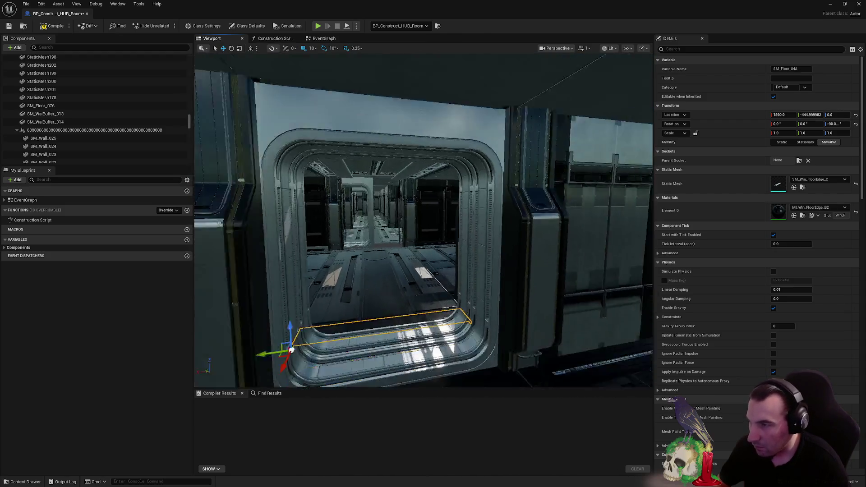
key(w)
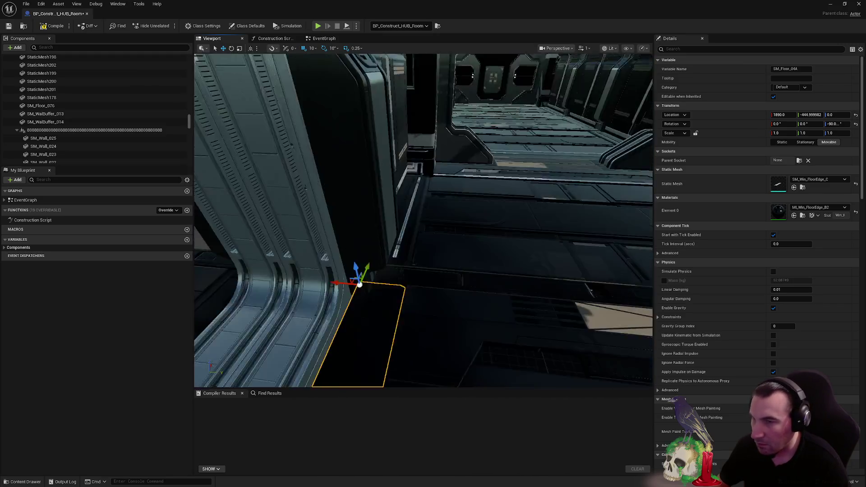
key(w)
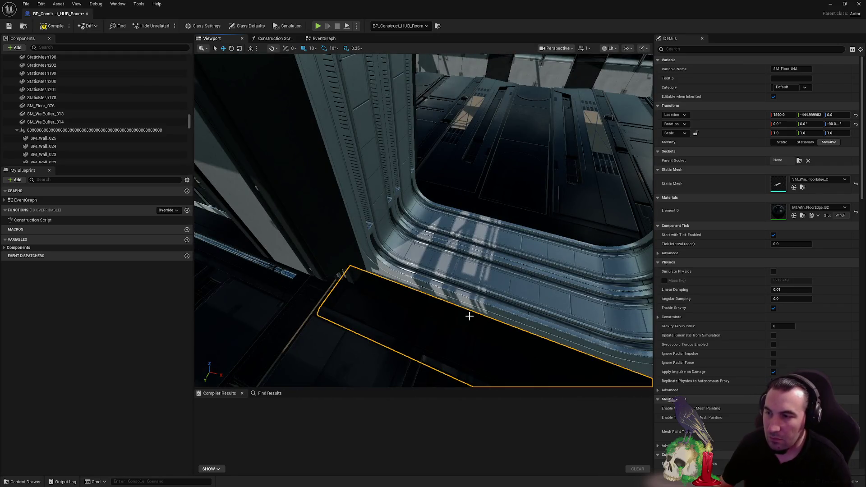
click(352, 148)
key(w)
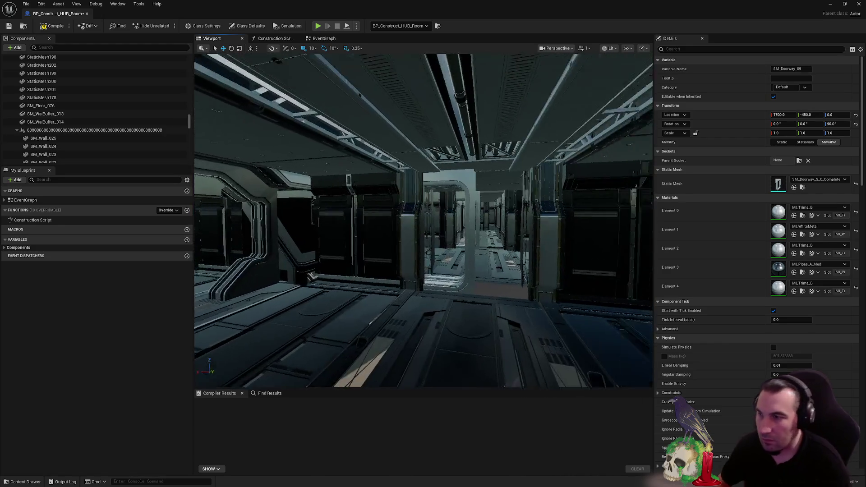
Step: Try a Y position of 450 on SM_Doorway_08, then undo back to 435
click(288, 203)
click(807, 114)
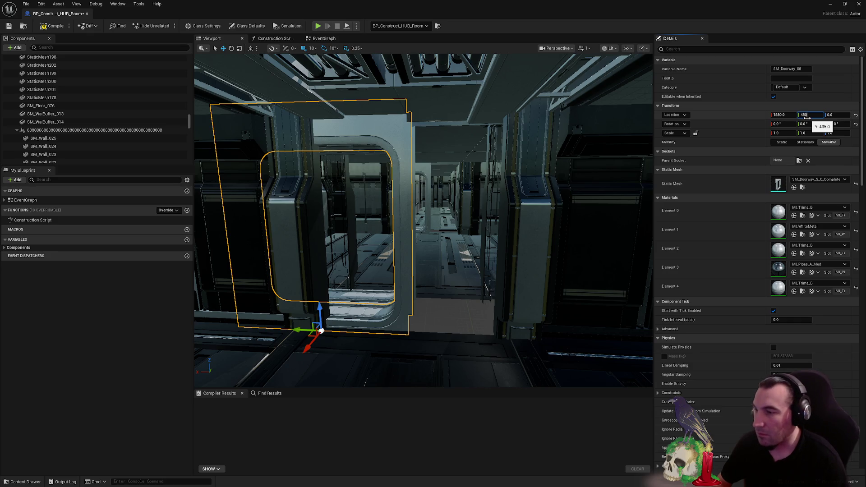
key(Return)
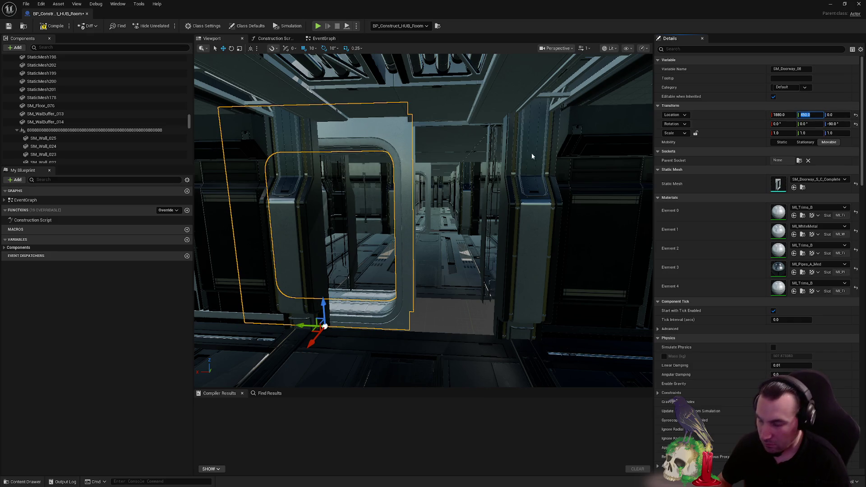
drag(538, 153, 473, 188)
key(ctrl+z)
Step: Compare SM_Doorway_09 and SM_Doorway_08 in the view, ending with SM_Doorway_08 selected
click(473, 188)
key(f)
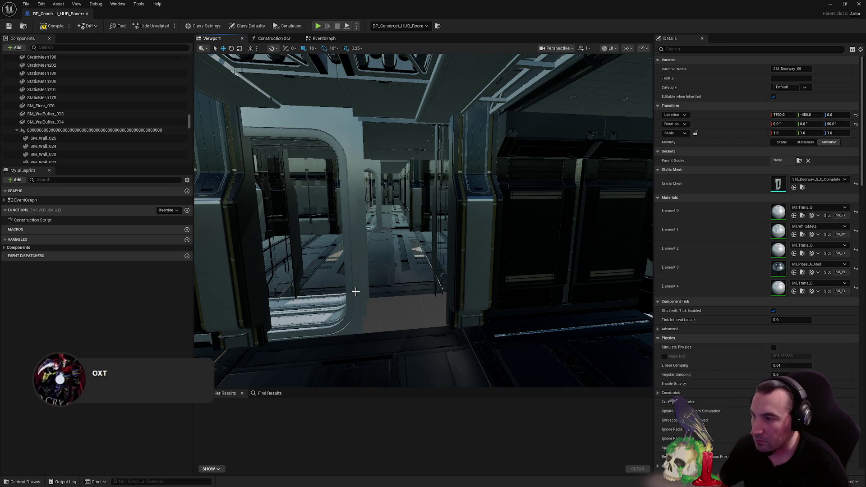
click(353, 289)
key(f)
mouse_move(421, 243)
mouse_down()
mouse_move(406, 260)
mouse_move(421, 243)
mouse_move(442, 282)
mouse_up()
click(519, 172)
mouse_move(462, 235)
mouse_down()
mouse_move(463, 226)
mouse_move(440, 242)
mouse_up()
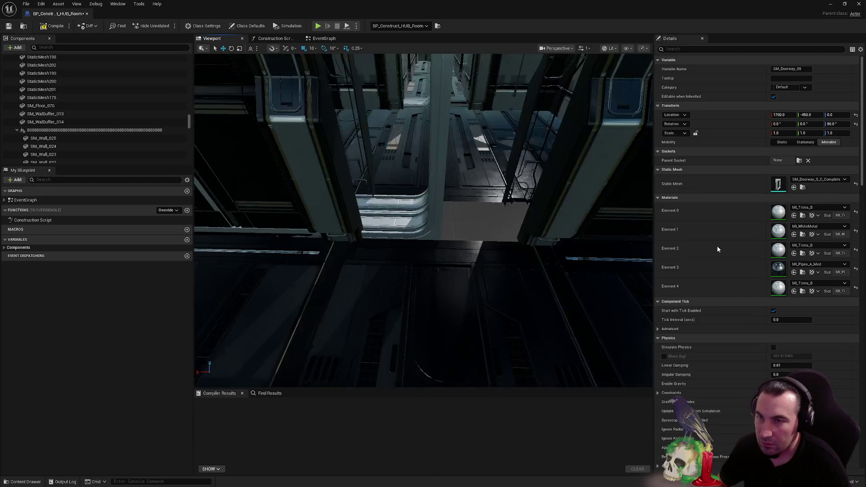
click(438, 149)
Step: Set SM_Doorway_08 to Location X 1700 and yaw 270 degrees
text(17)
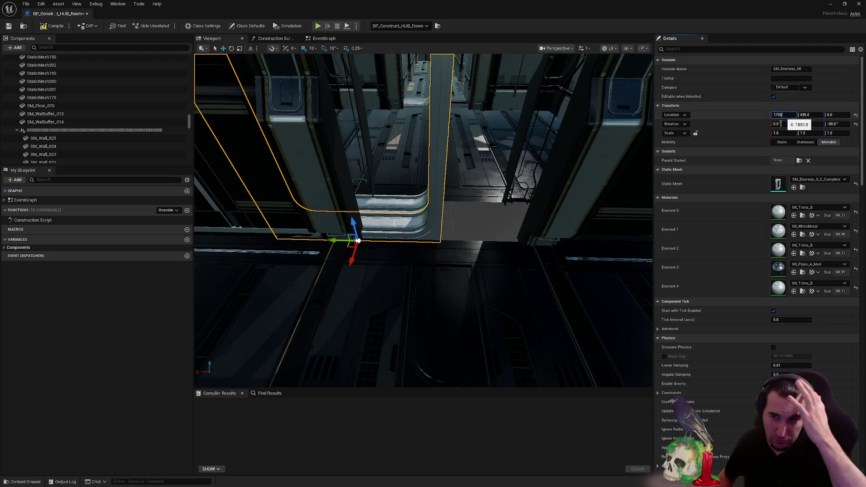
key(Return)
click(835, 124)
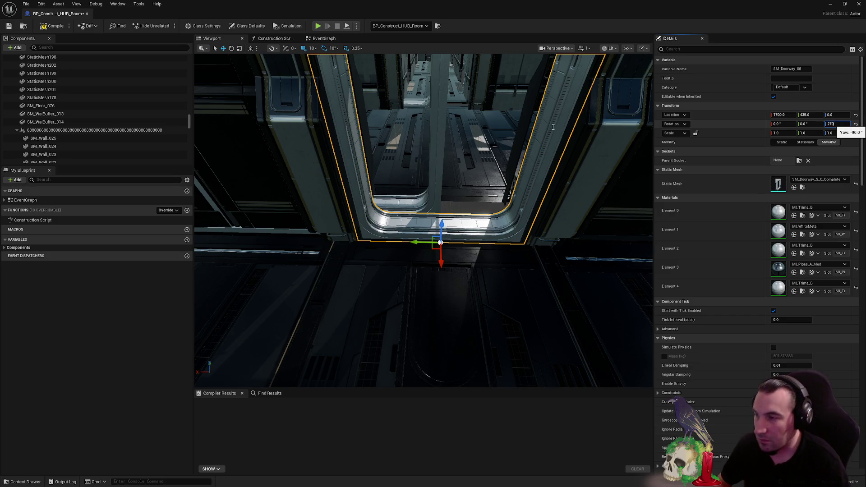
key(Return)
mouse_move(529, 146)
mouse_down()
mouse_move(497, 181)
mouse_move(492, 154)
mouse_move(510, 158)
mouse_move(492, 167)
mouse_move(497, 176)
mouse_up()
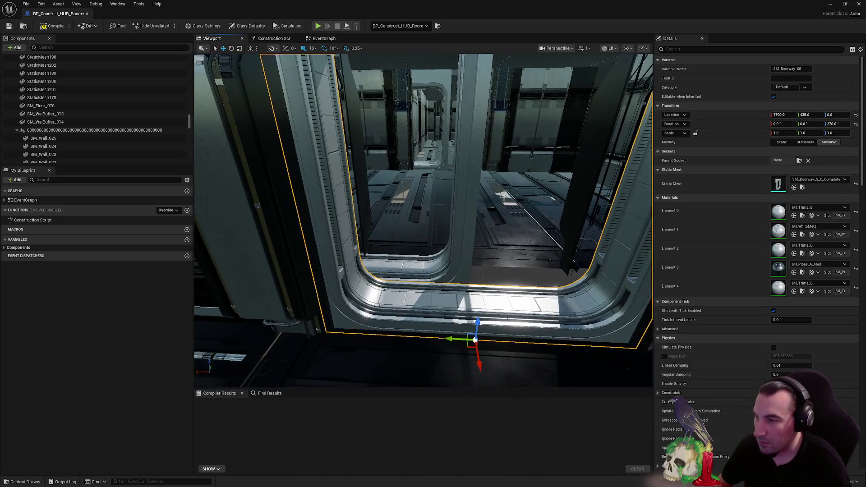
click(462, 232)
Step: Set SM_Doorway_07 to Location X 1700 with a yaw of 90 degrees
click(778, 115)
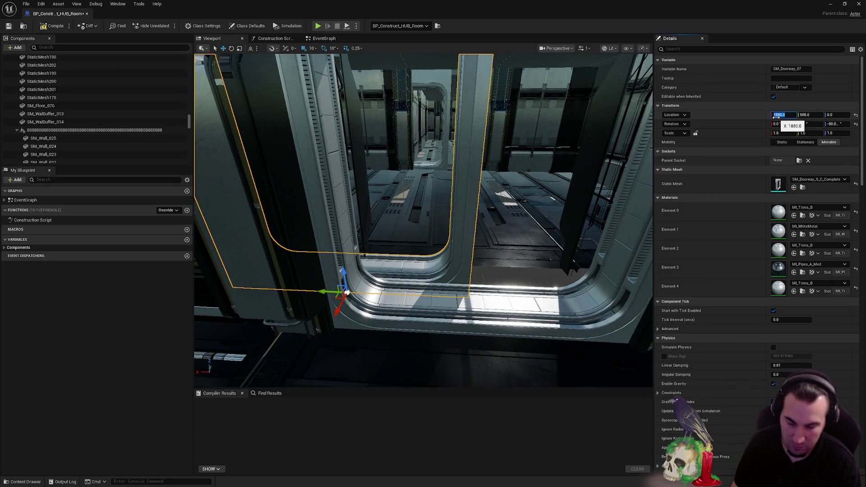
text(0)
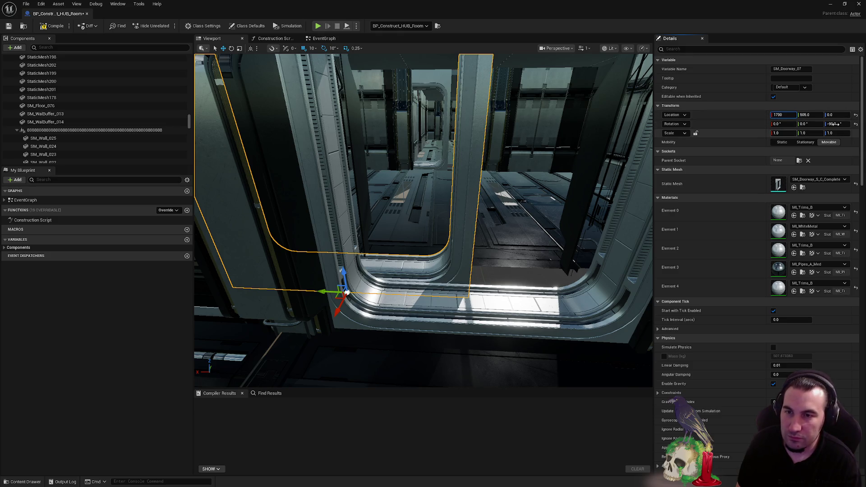
click(835, 124)
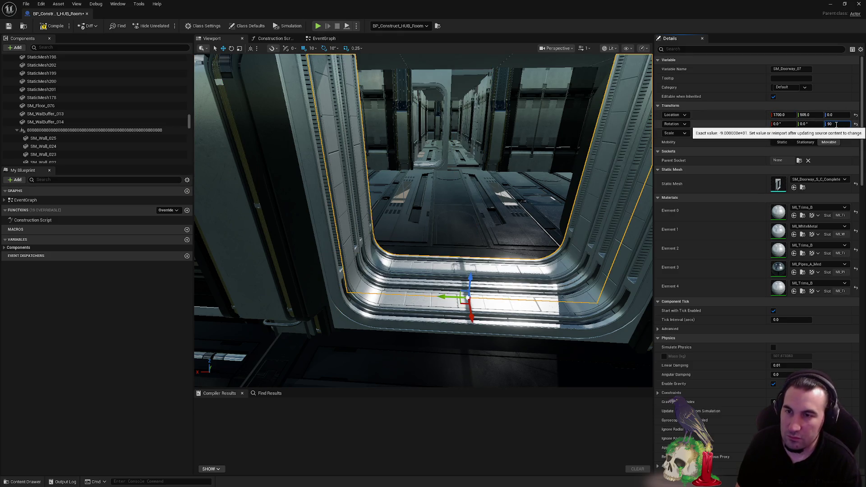
key(Return)
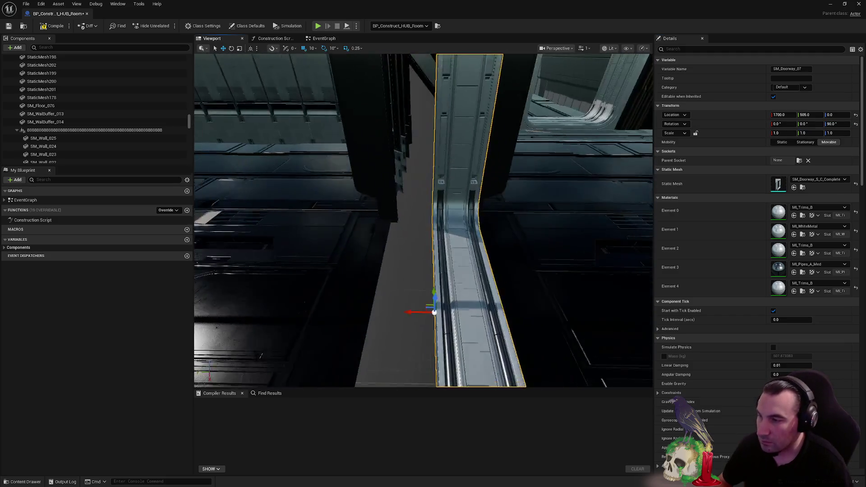
Step: Slide SM_Doorway_07 along Y to 575, then select SM_Floor_017
drag(461, 226, 461, 202)
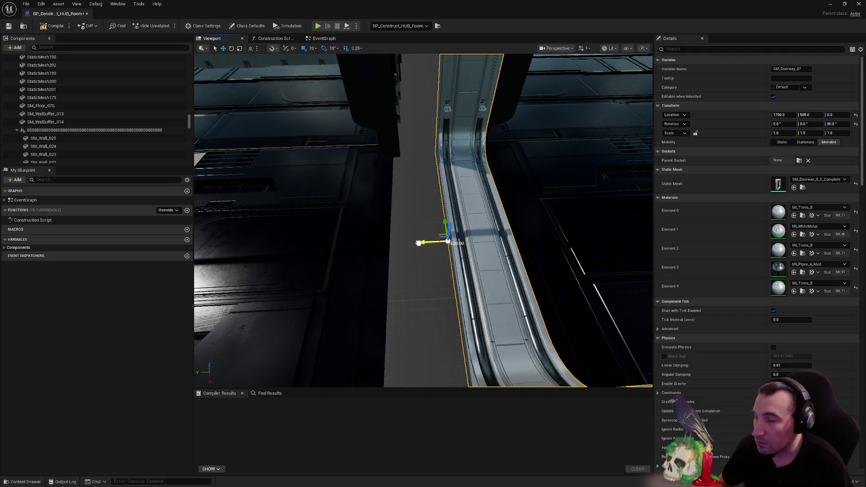
mouse_move(385, 239)
mouse_down()
mouse_move(362, 241)
mouse_move(361, 171)
mouse_up()
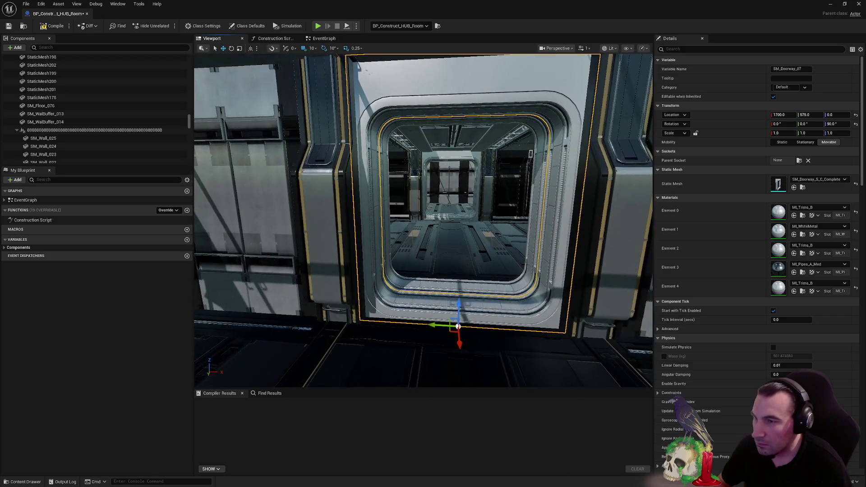
click(436, 359)
mouse_move(444, 319)
mouse_down()
mouse_move(451, 230)
mouse_move(437, 199)
mouse_move(406, 225)
mouse_move(408, 243)
mouse_move(406, 234)
mouse_up()
Step: Set Location X to 1700 on doorways SM_Doorway_012 and SM_Doorway_013
click(428, 203)
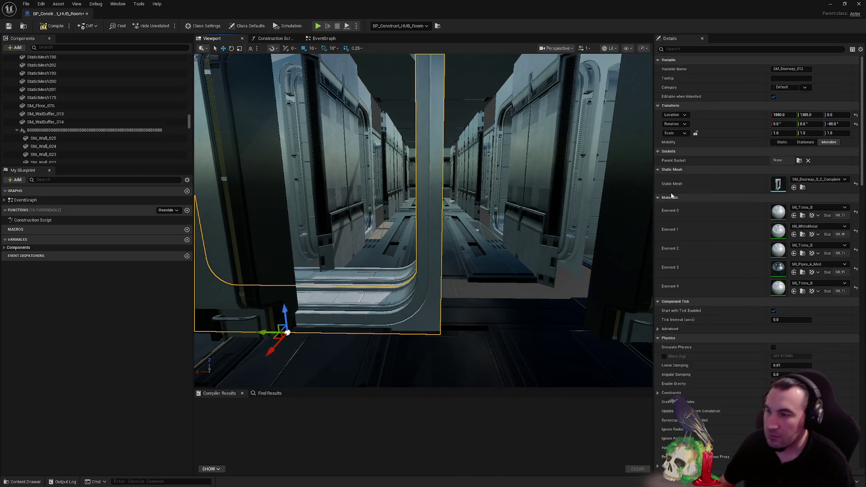
click(782, 115)
text(1700)
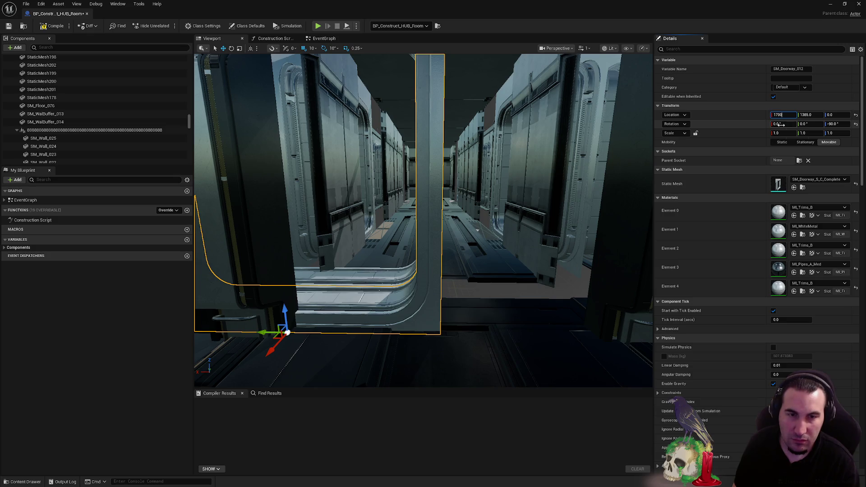
key(Return)
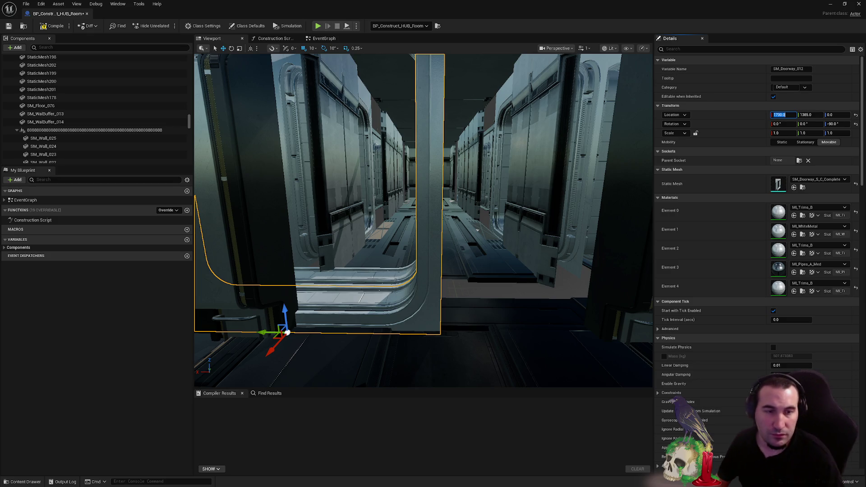
key(Return)
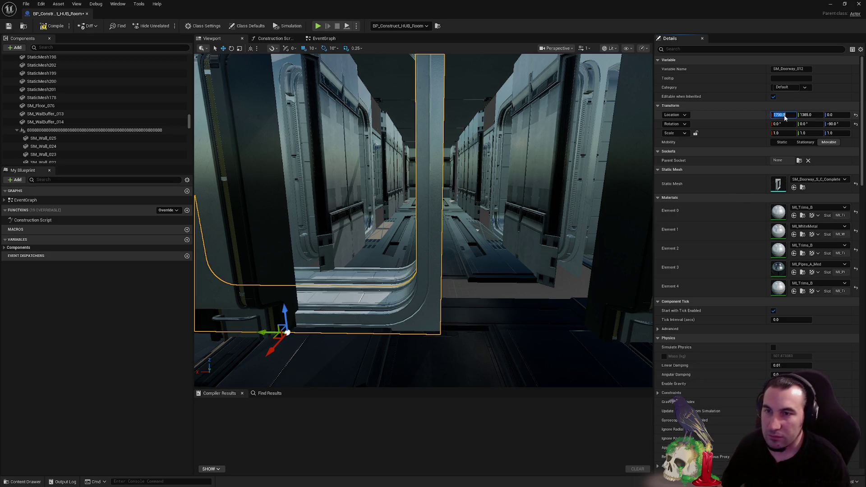
key(f)
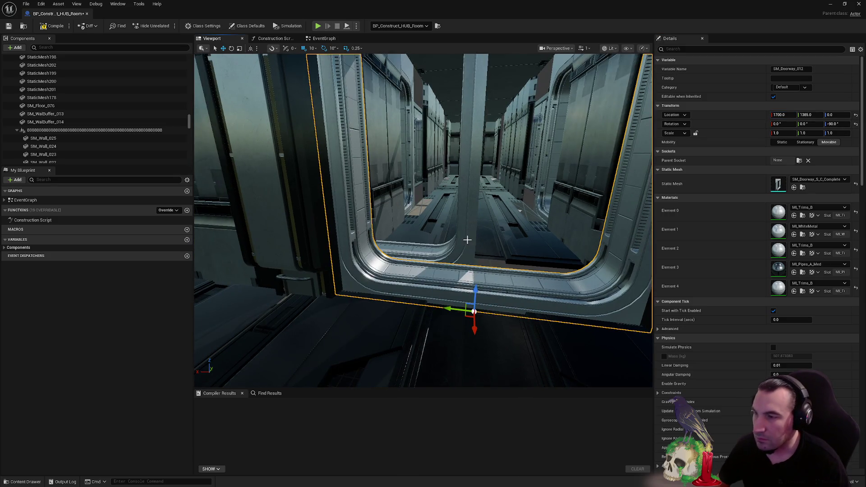
click(468, 240)
click(780, 114)
text(1700)
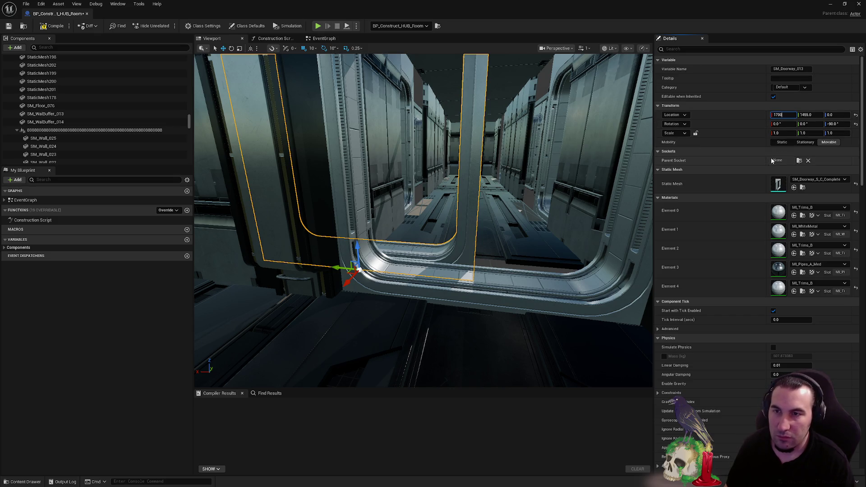
key(Return)
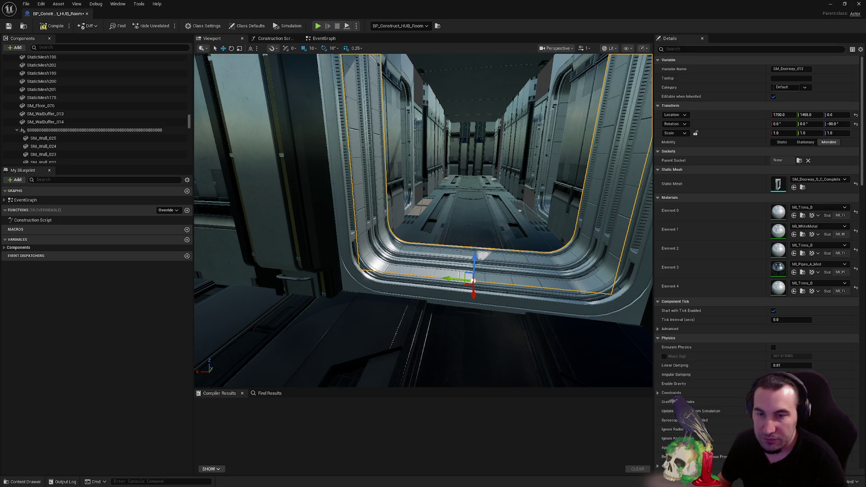
Step: Turn the selected doorway around with a yaw of 90 degrees
scroll(423, 220, up, 10)
key(f)
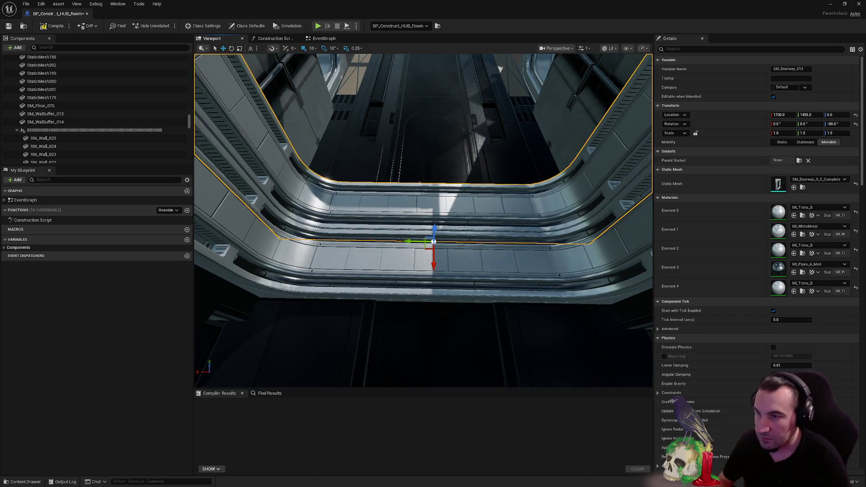
key(End)
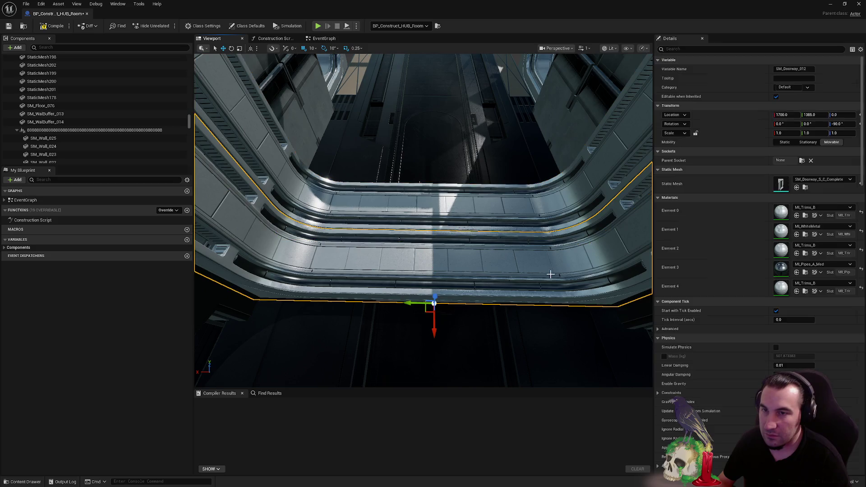
key(ctrl+z)
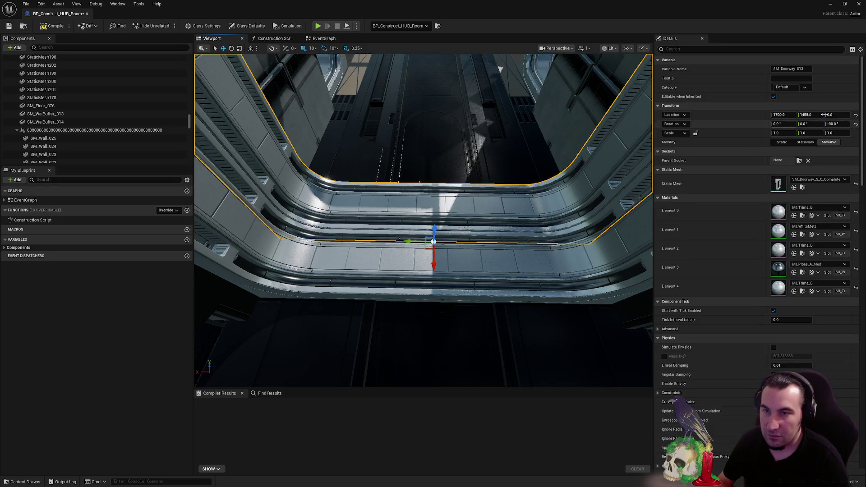
click(835, 125)
text(90)
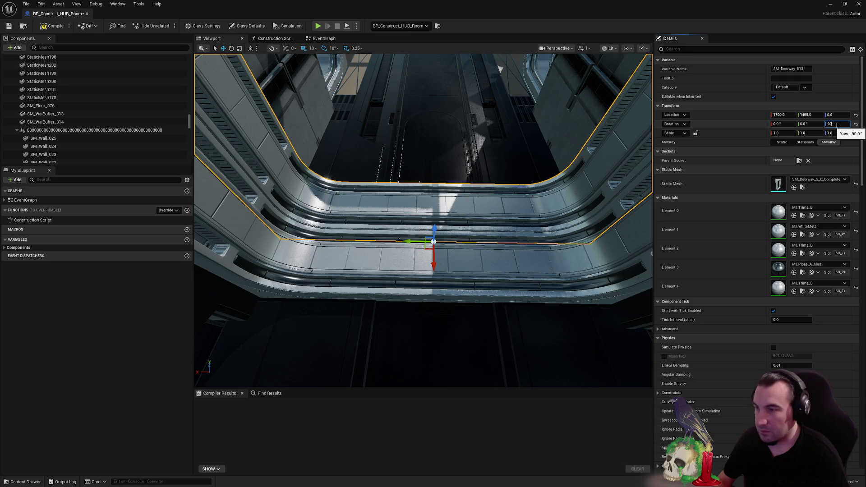
key(Return)
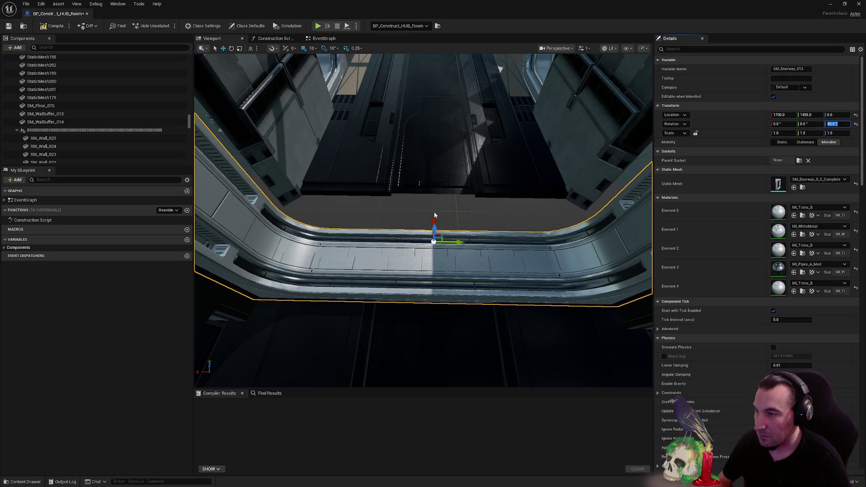
drag(436, 210, 424, 212)
mouse_move(307, 278)
mouse_down()
mouse_move(404, 260)
mouse_move(318, 257)
mouse_up()
Step: Set SM_Doorway_017's yaw to 0 and slide it along X to 1510
click(561, 221)
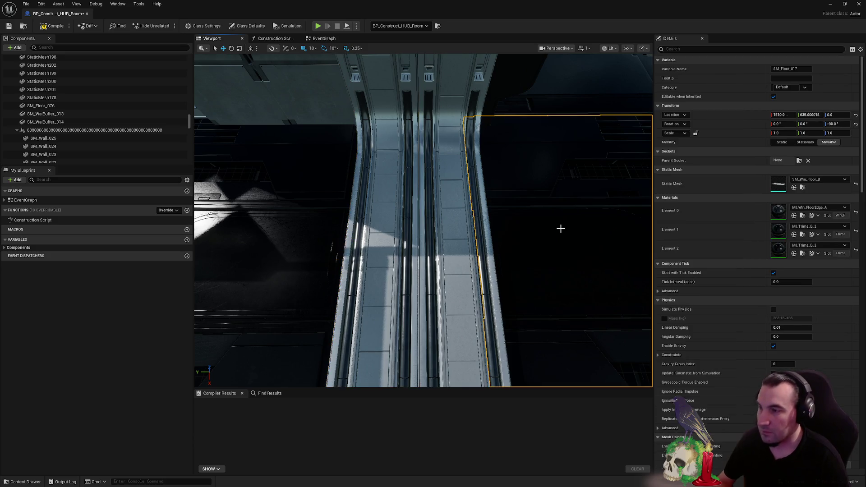
key(f)
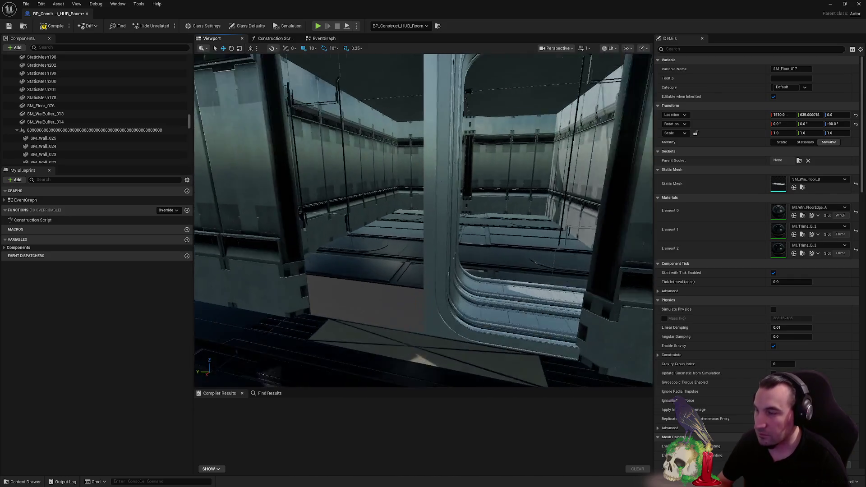
click(497, 274)
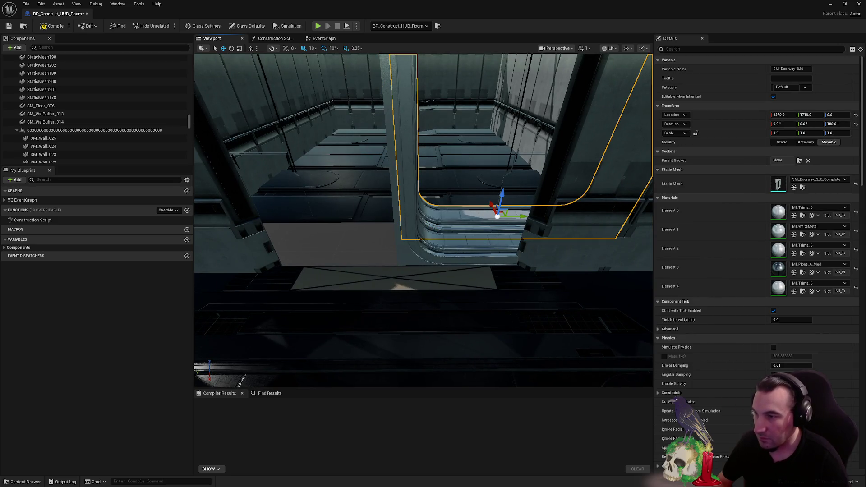
click(835, 124)
text(0)
drag(385, 181, 478, 194)
drag(411, 216, 582, 209)
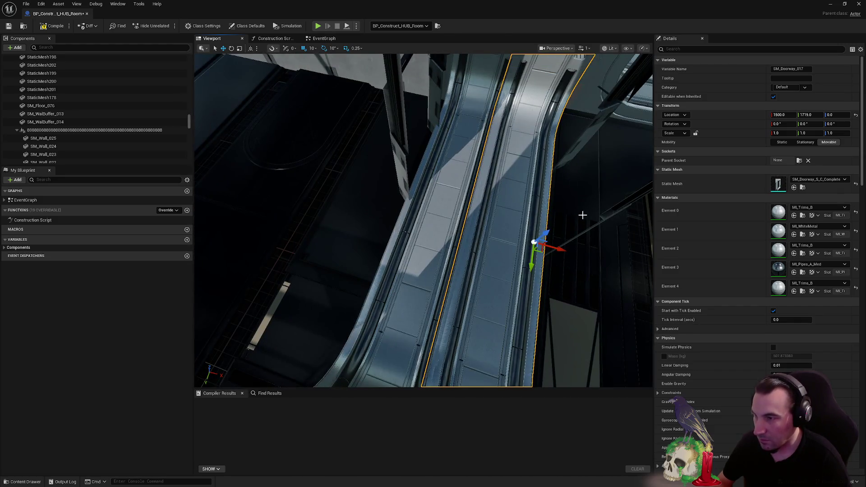
drag(559, 248, 567, 251)
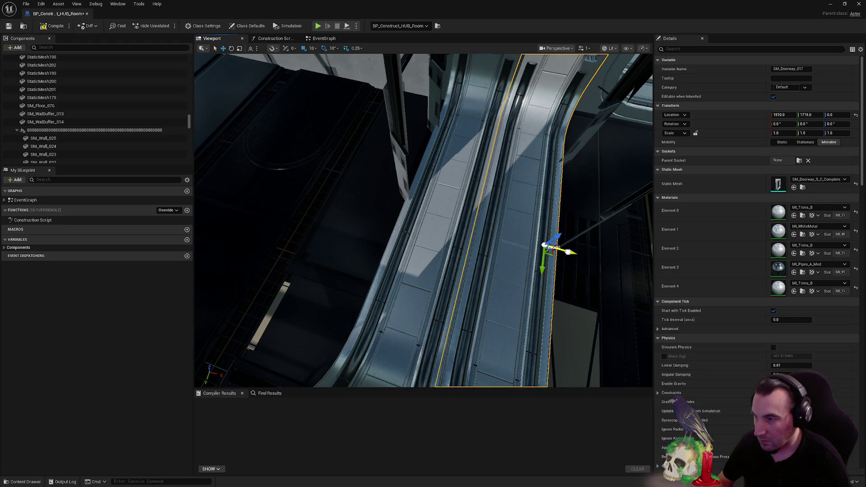
Step: Move SM_Doorway_017 and a second doorway along Y to 1889, then select SM_Doorway_020
ctrl+click(415, 228)
drag(423, 271, 388, 235)
mouse_move(514, 174)
mouse_down()
mouse_move(391, 176)
mouse_move(415, 212)
mouse_move(396, 244)
mouse_up()
key(f)
scroll(423, 220, down, 3)
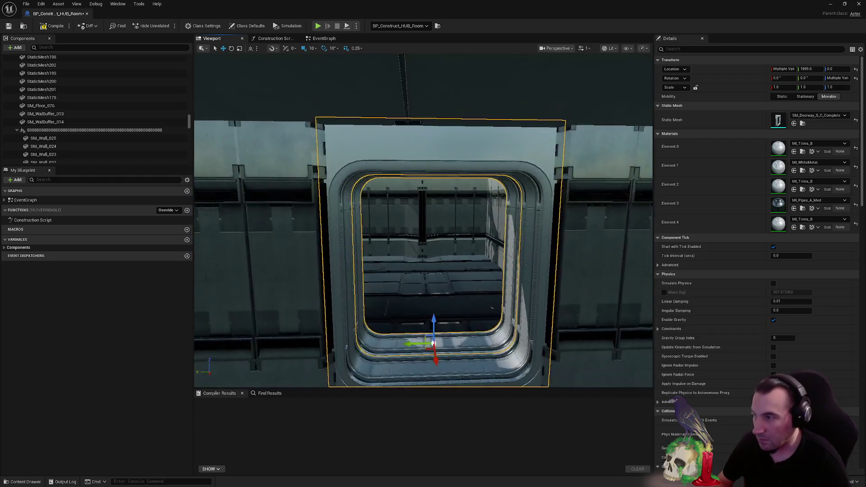
mouse_move(393, 180)
mouse_down()
mouse_move(393, 190)
mouse_move(420, 192)
mouse_move(397, 194)
mouse_move(399, 346)
mouse_move(379, 343)
mouse_move(365, 297)
mouse_move(410, 325)
mouse_move(417, 311)
mouse_up()
click(398, 346)
click(404, 334)
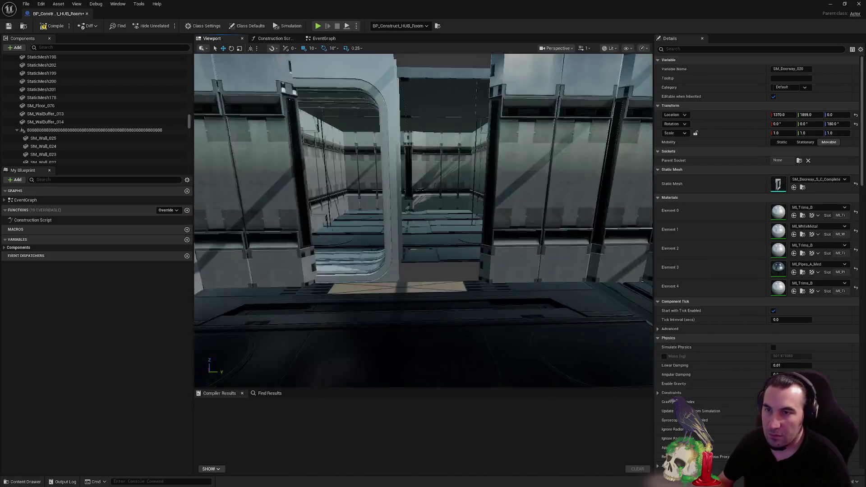
drag(404, 333, 438, 178)
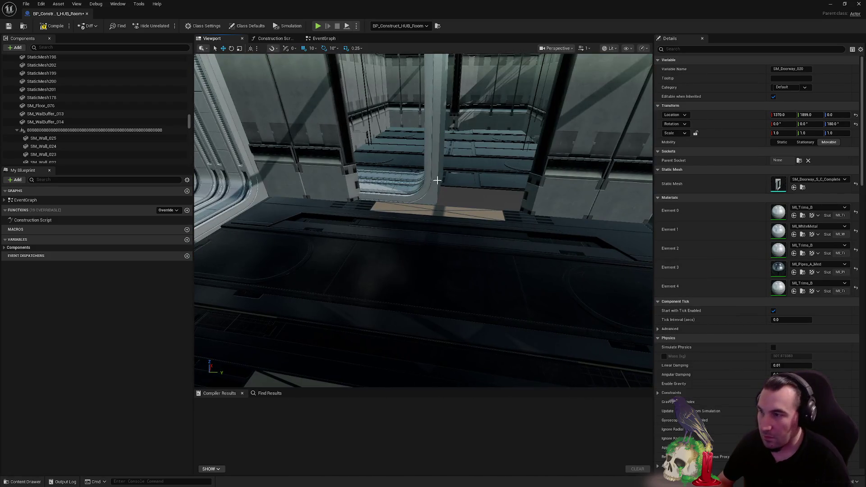
Step: Revert an accidental X location change on SM_Doorway_014
click(434, 171)
click(778, 117)
text(13780)
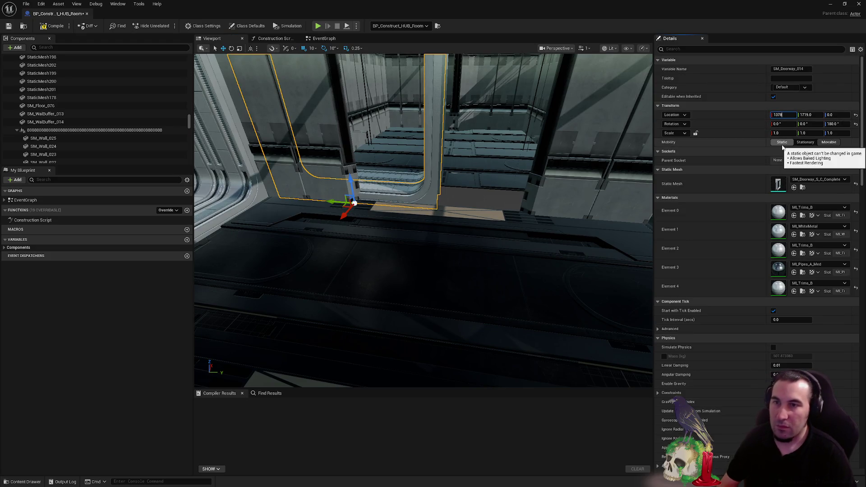
key(BackSpace)
key(Return)
drag(456, 202, 403, 258)
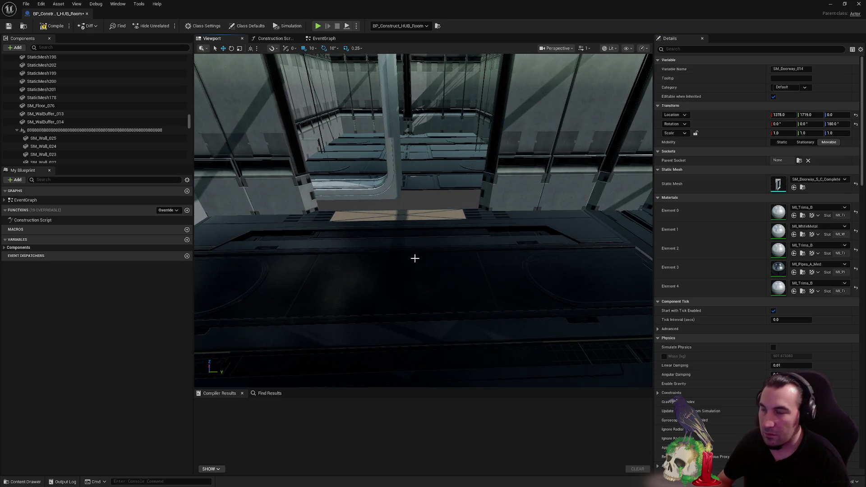
key(ctrl+z)
drag(465, 258, 411, 305)
key(ctrl+z)
Step: Move SM_Doorway_014 to Location Y 1899
click(590, 199)
click(811, 115)
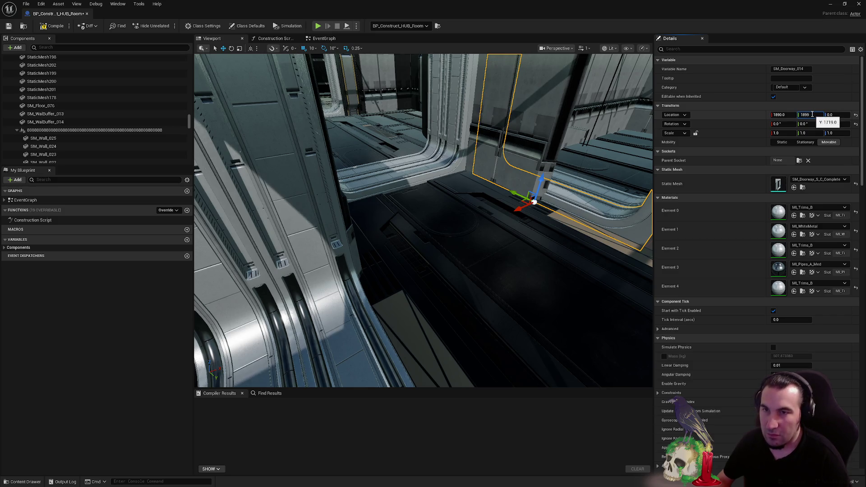
key(Return)
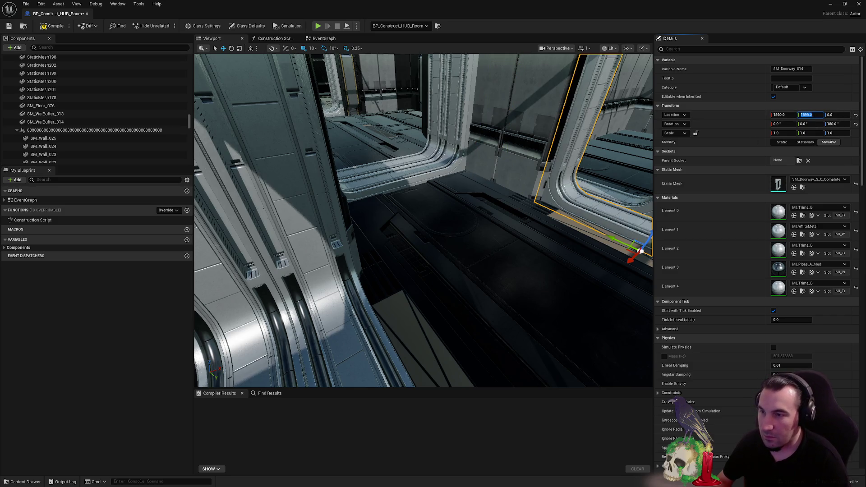
key(f)
Step: Turn SM_Doorway_019 to yaw 0 and move it to Location Y 1890
click(399, 308)
click(836, 123)
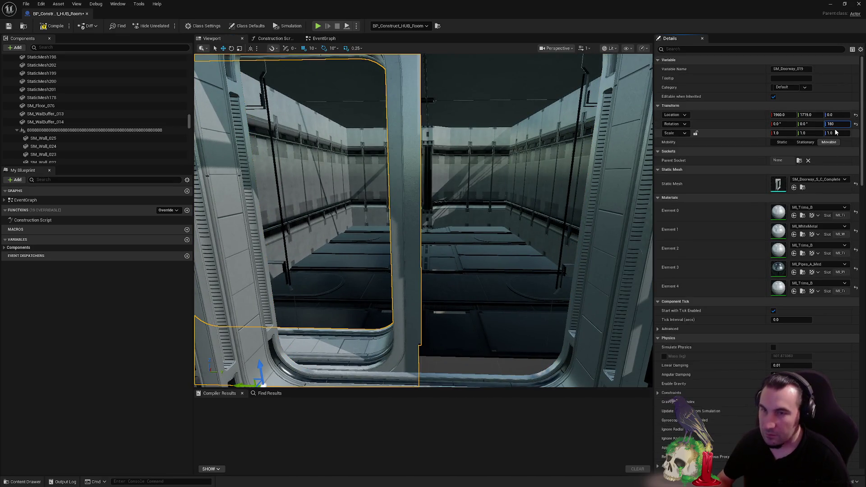
key(BackSpace)
key(BackSpace)
key(BackSpace)
text(0)
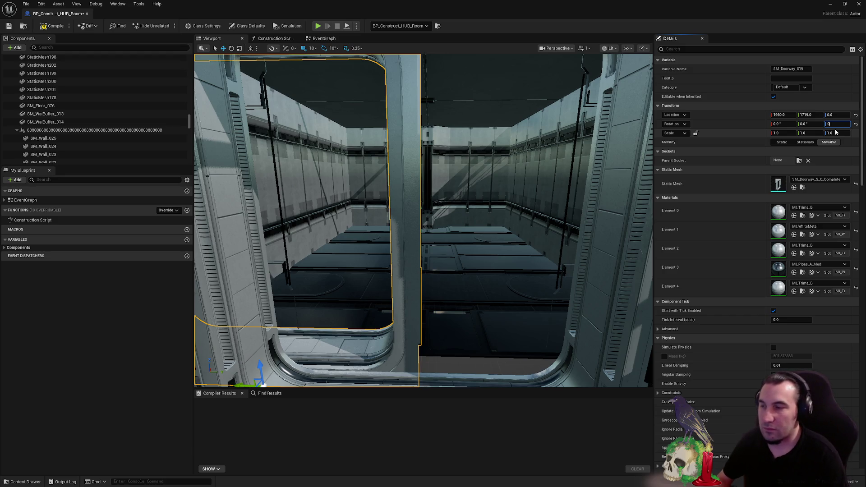
click(808, 115)
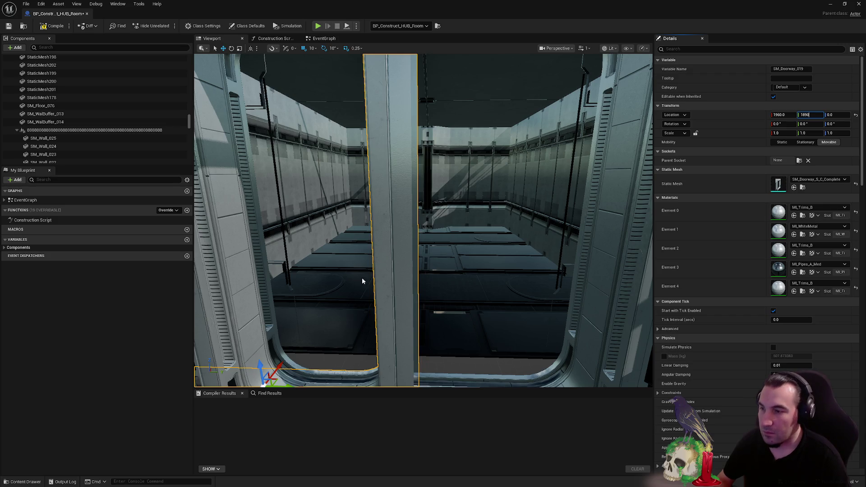
mouse_move(406, 270)
mouse_down()
mouse_move(388, 270)
mouse_move(393, 289)
mouse_move(406, 279)
mouse_move(392, 308)
mouse_move(316, 298)
mouse_up()
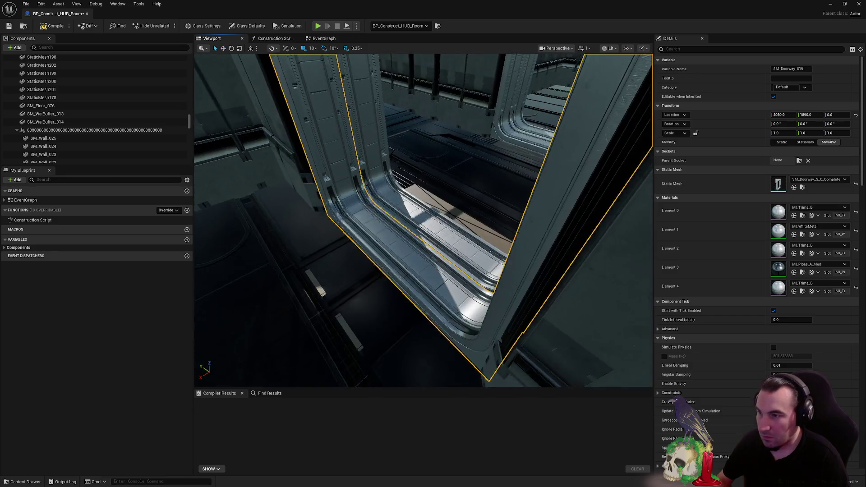
click(283, 339)
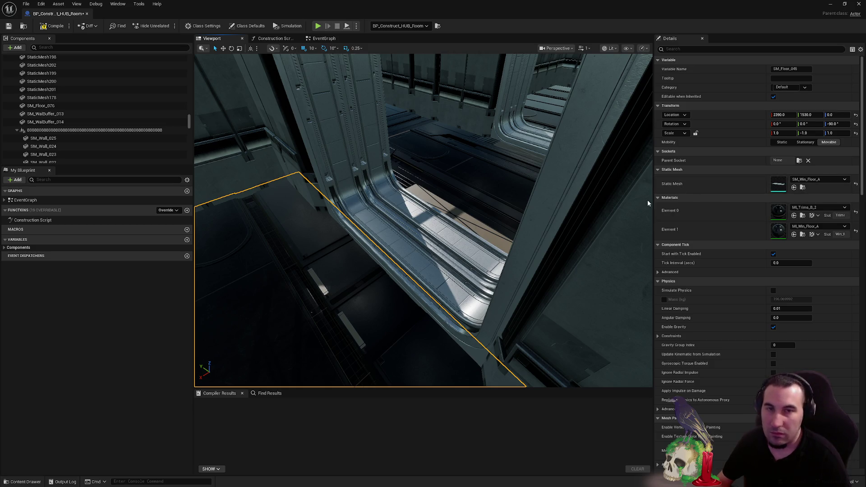
Step: Slide SM_Doorway_015 along Y to 2789
drag(423, 221, 411, 194)
mouse_move(491, 185)
mouse_down()
mouse_move(483, 194)
mouse_move(490, 185)
mouse_up()
click(451, 245)
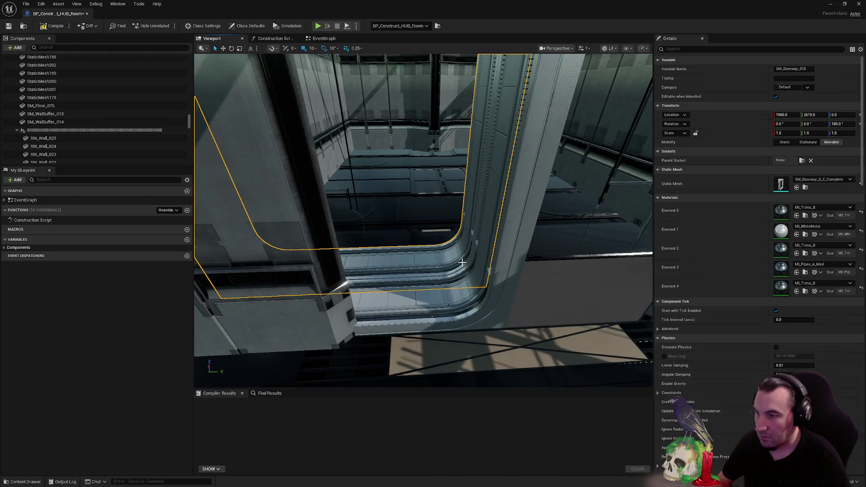
ctrl+click(464, 275)
click(451, 244)
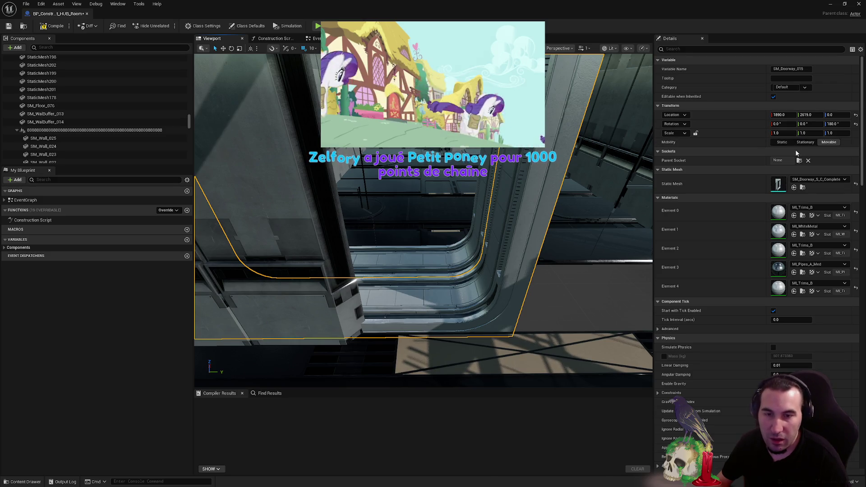
key(f)
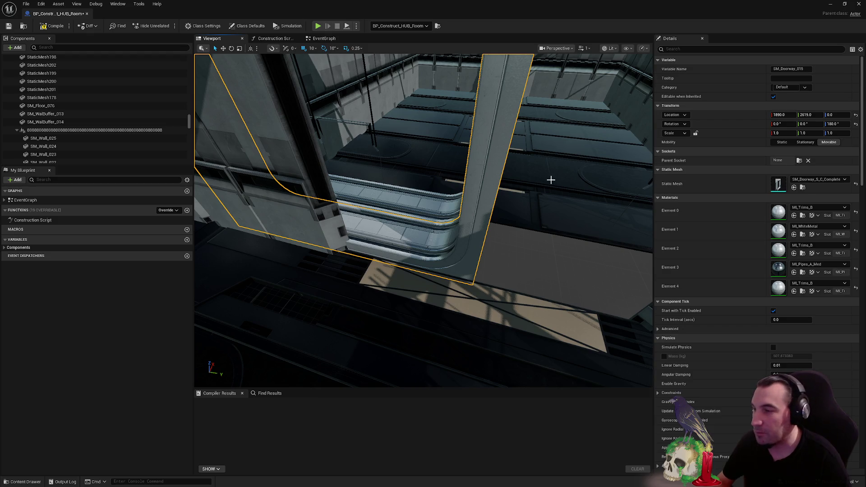
drag(554, 179, 541, 172)
scroll(508, 195, down, 3)
scroll(466, 203, down, 5)
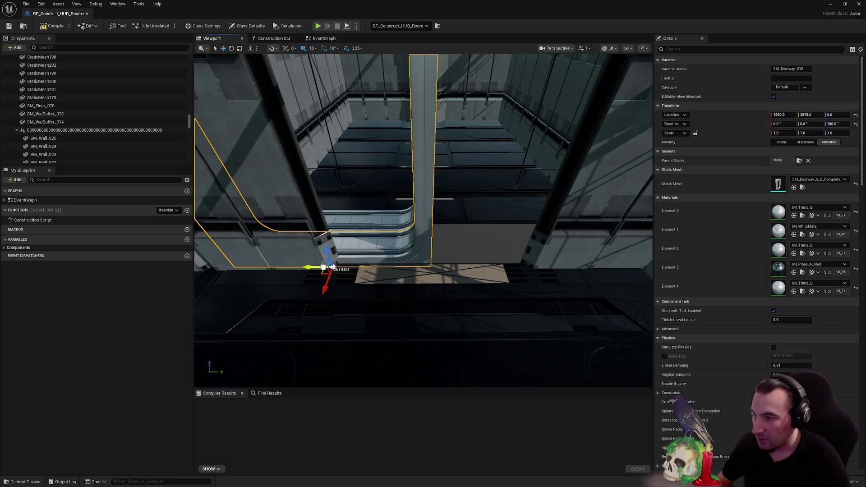
mouse_move(382, 266)
mouse_down()
mouse_move(464, 254)
mouse_move(571, 261)
mouse_up()
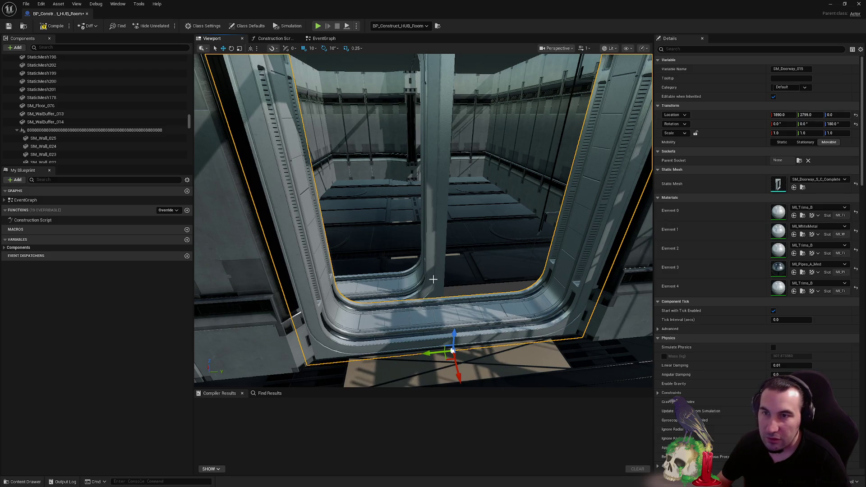
Step: Set SM_Doorway_018 to Y 2799, yaw 0 and X 2030, then compile the blueprint
drag(433, 279, 408, 236)
click(433, 237)
click(807, 115)
text(27)
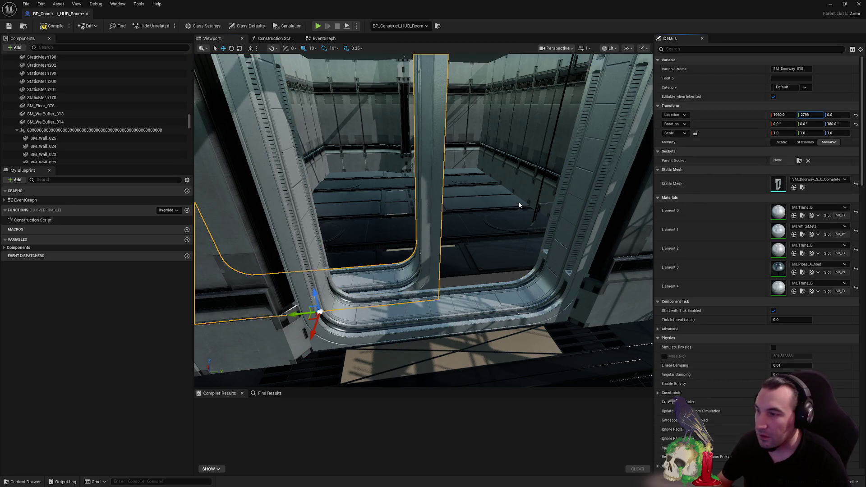
key(Return)
click(831, 124)
text(0)
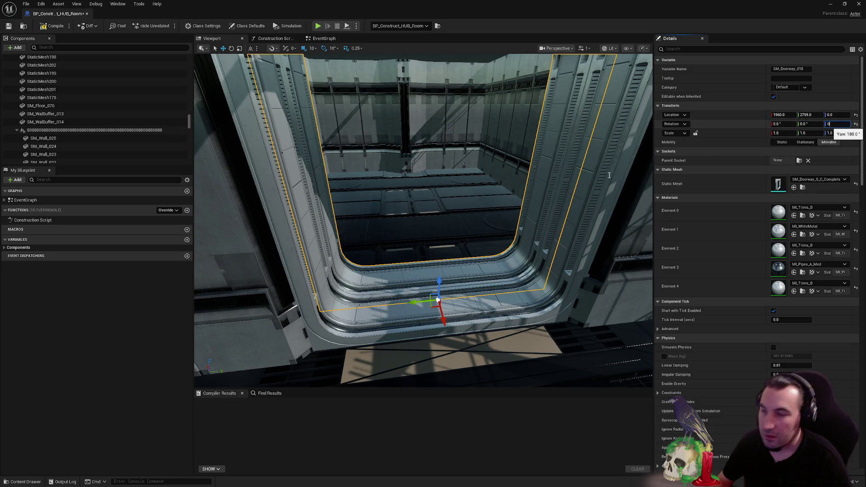
key(Return)
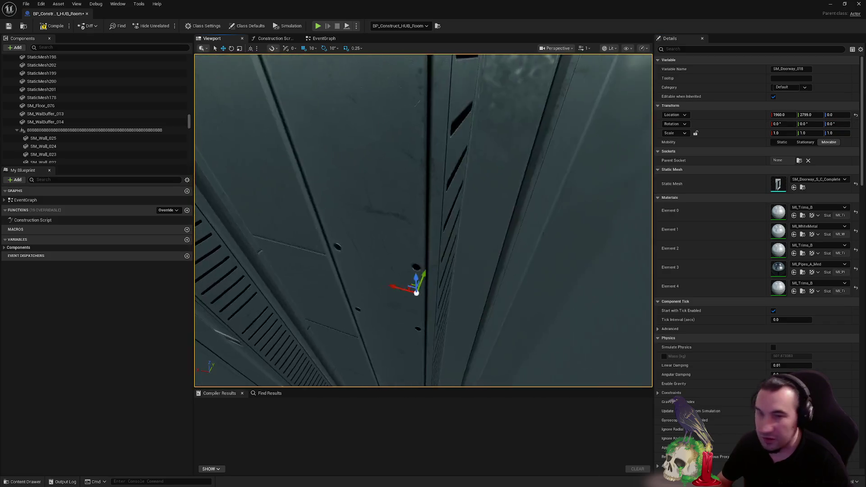
key(f)
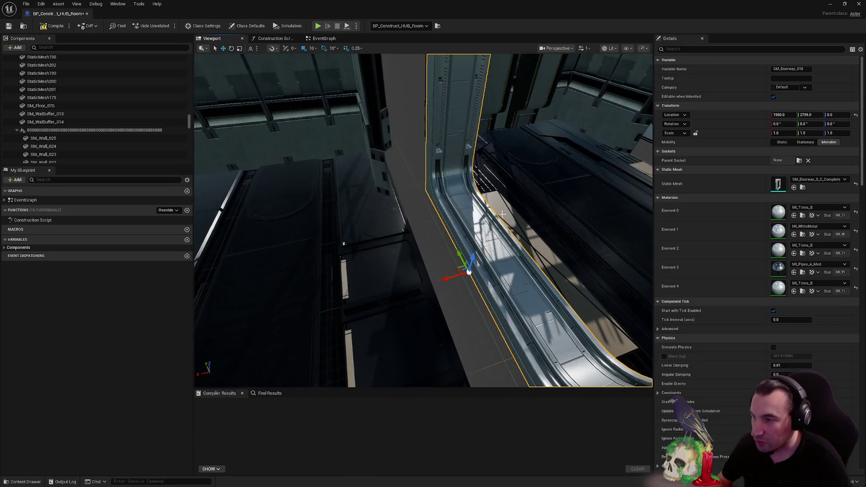
drag(446, 278, 404, 288)
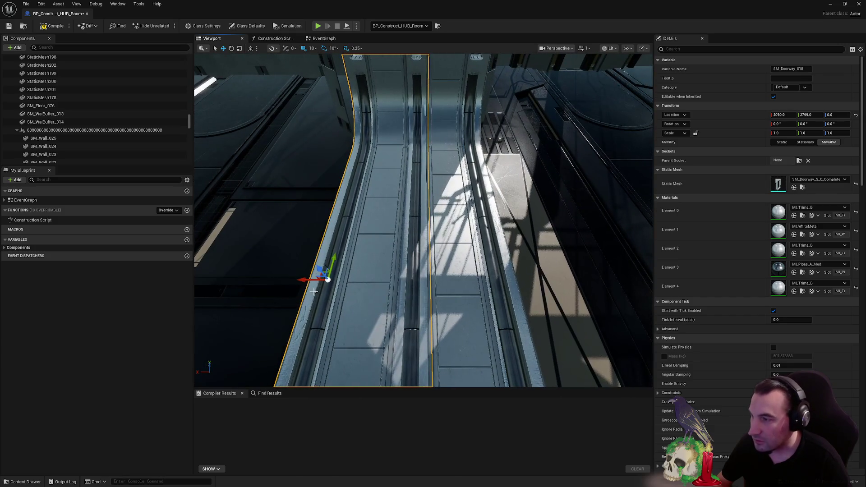
mouse_move(299, 279)
mouse_down()
mouse_move(274, 282)
mouse_move(280, 272)
mouse_up()
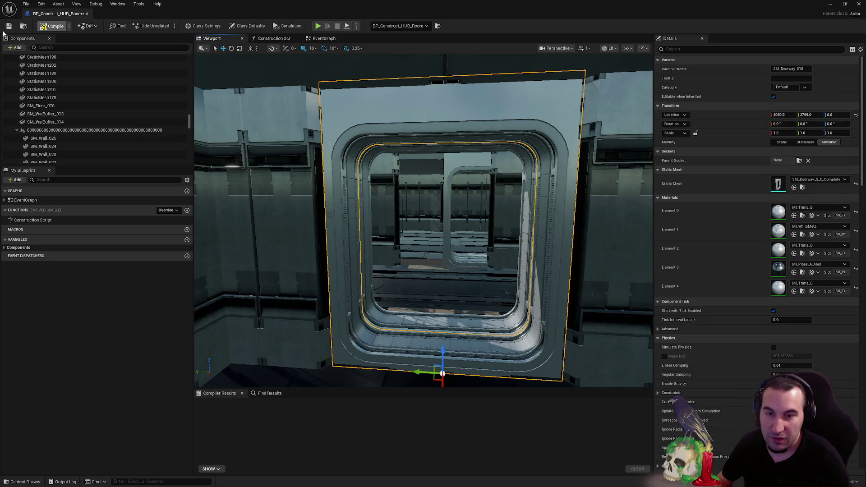
click(8, 25)
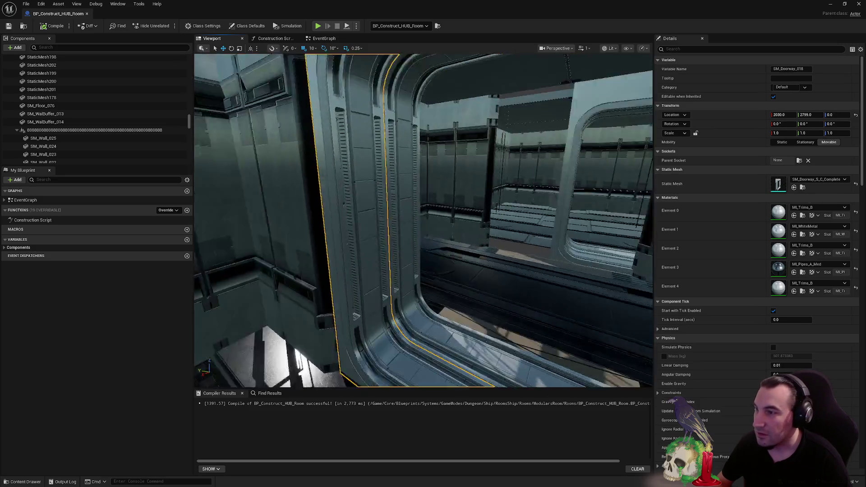
Step: Fly around the doorway and inspect floor piece SM_Floor_042 at 1610, 2425, 0
drag(423, 220, 423, 220)
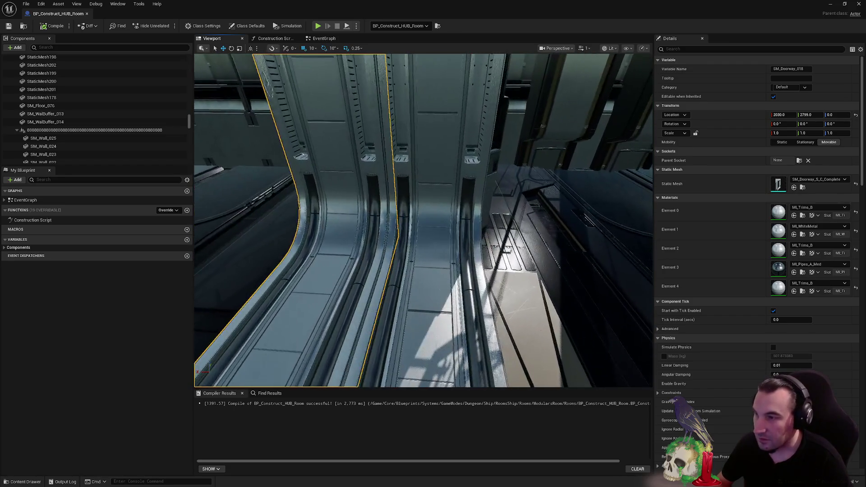
click(577, 226)
drag(572, 232, 363, 222)
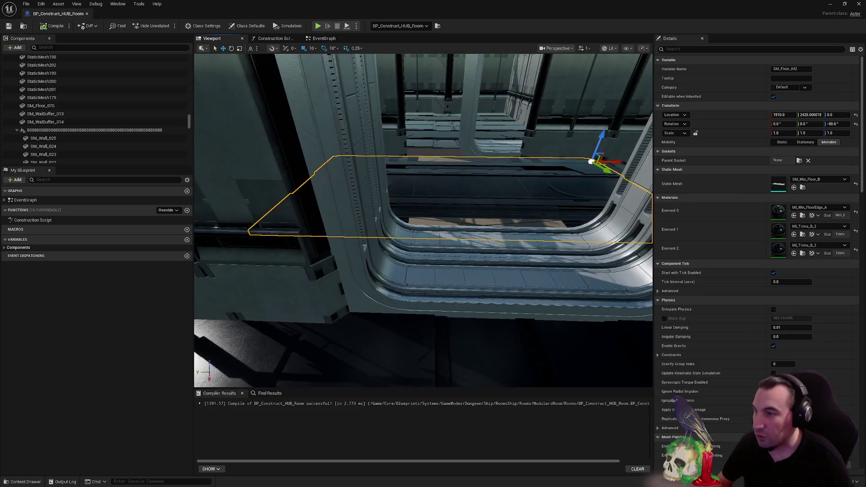
drag(561, 230, 562, 231)
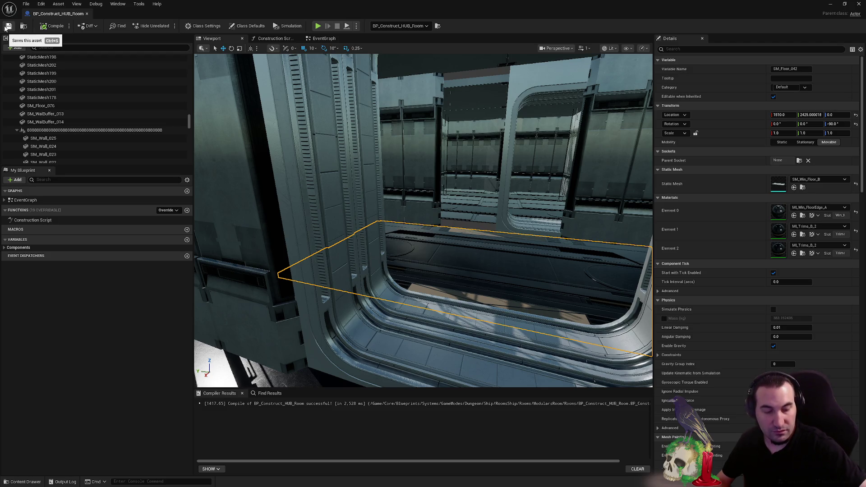
Step: Turn SM_Doorway_016 to yaw 0
drag(406, 226, 424, 207)
mouse_move(466, 273)
mouse_down()
mouse_move(466, 252)
mouse_move(466, 272)
mouse_up()
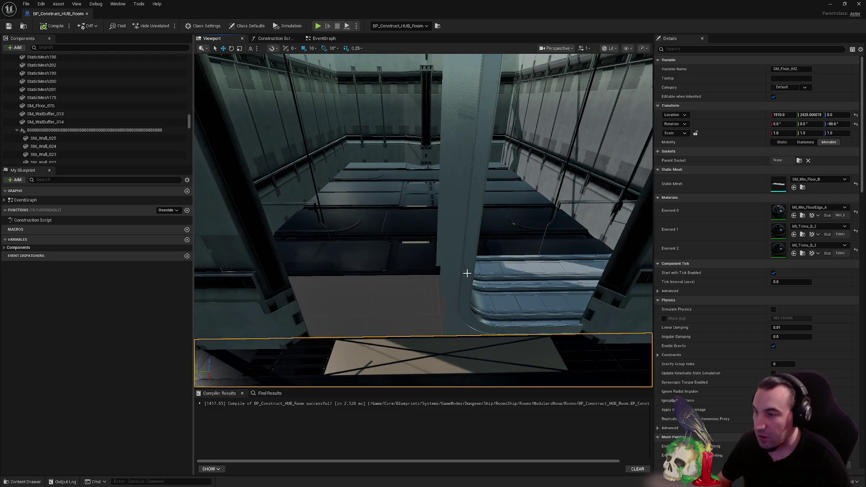
click(467, 288)
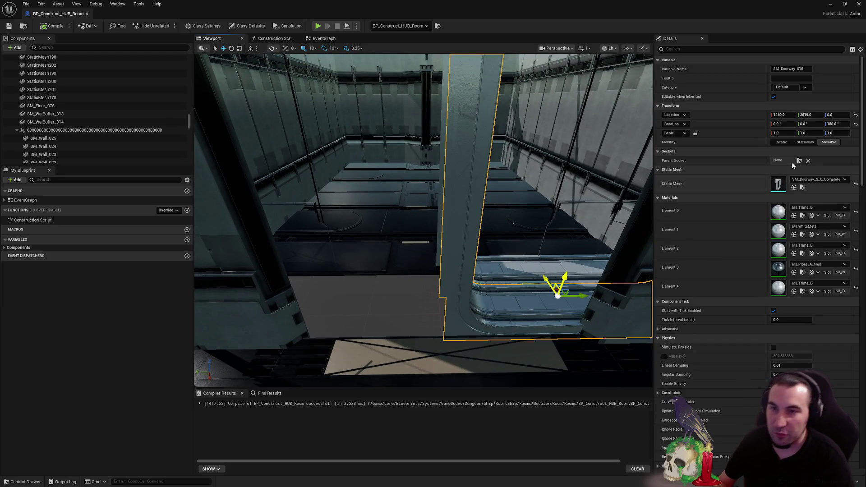
click(835, 124)
text(0)
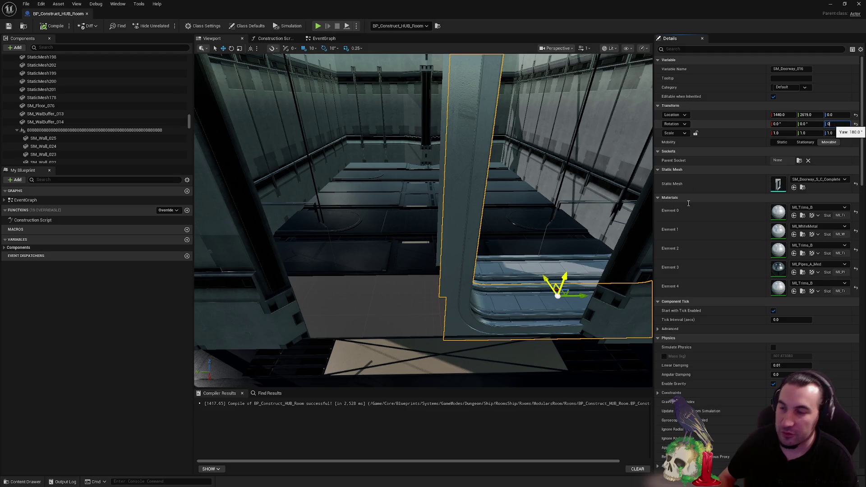
key(Return)
Step: Slide SM_Doorway_016 into place at 1610, 2799, 0
mouse_move(575, 322)
mouse_down()
mouse_move(499, 273)
mouse_move(504, 267)
mouse_move(548, 304)
mouse_move(528, 310)
mouse_up()
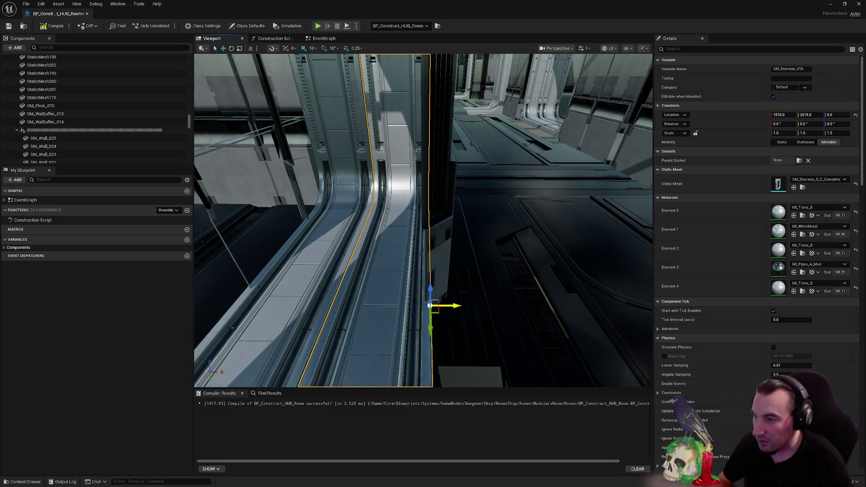
drag(449, 305, 453, 307)
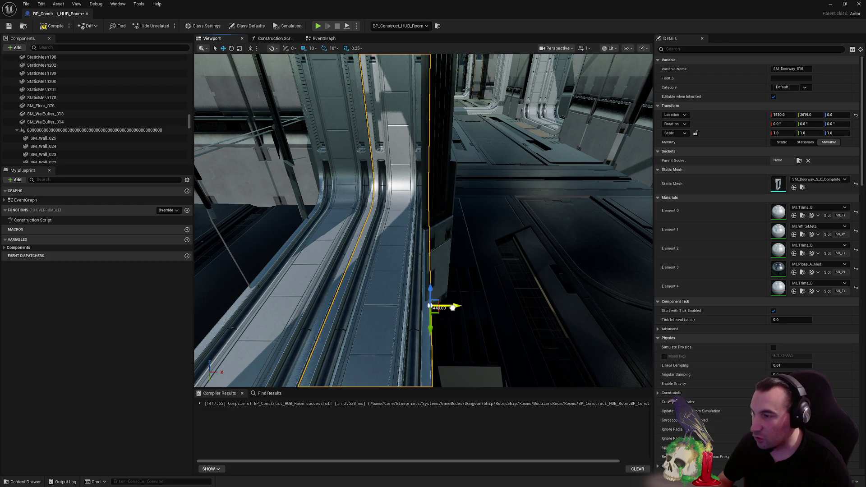
scroll(453, 307, down, 5)
key(f)
mouse_move(262, 142)
mouse_down()
mouse_move(470, 269)
mouse_move(548, 282)
mouse_move(555, 275)
mouse_up()
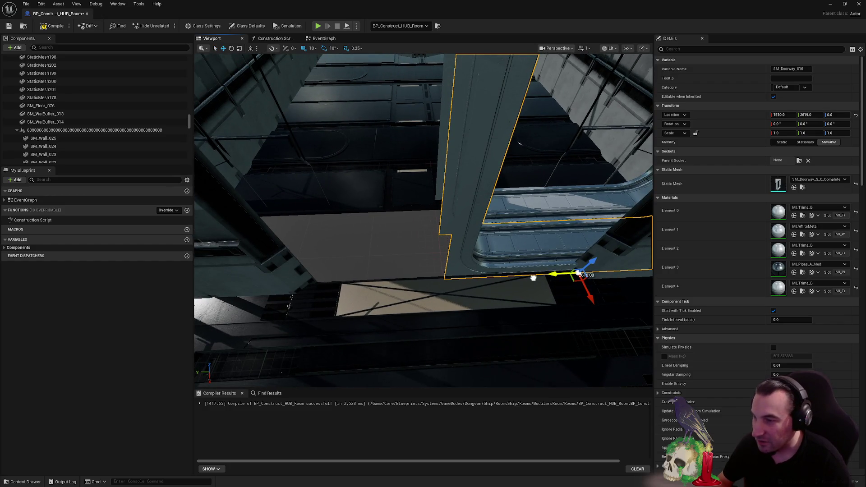
drag(467, 282, 419, 281)
mouse_move(414, 281)
mouse_down()
mouse_move(395, 281)
mouse_move(397, 199)
mouse_up()
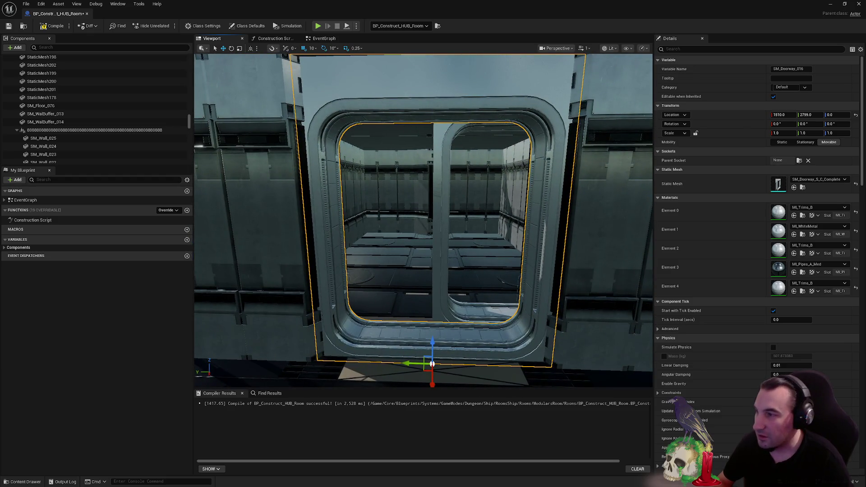
scroll(425, 292, up, 3)
Step: Drag SM_Doorway_021 out to Y 2789 and recheck SM_Doorway_016's fit
click(503, 260)
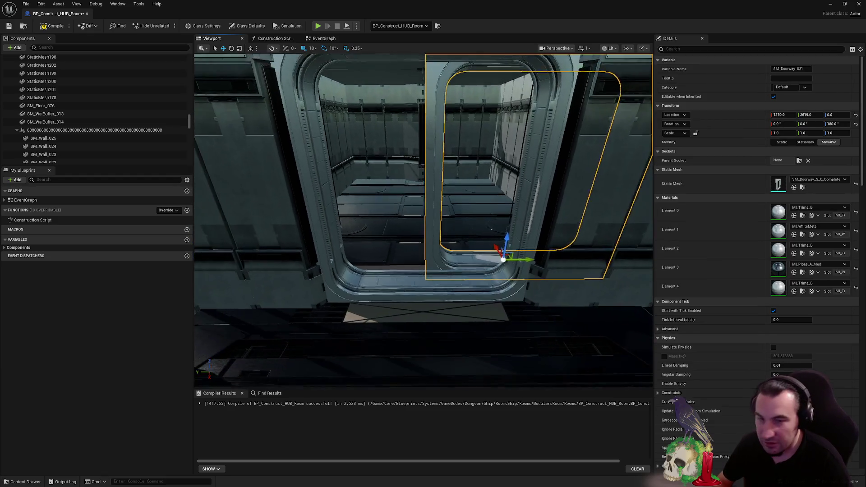
scroll(503, 260, up, 2)
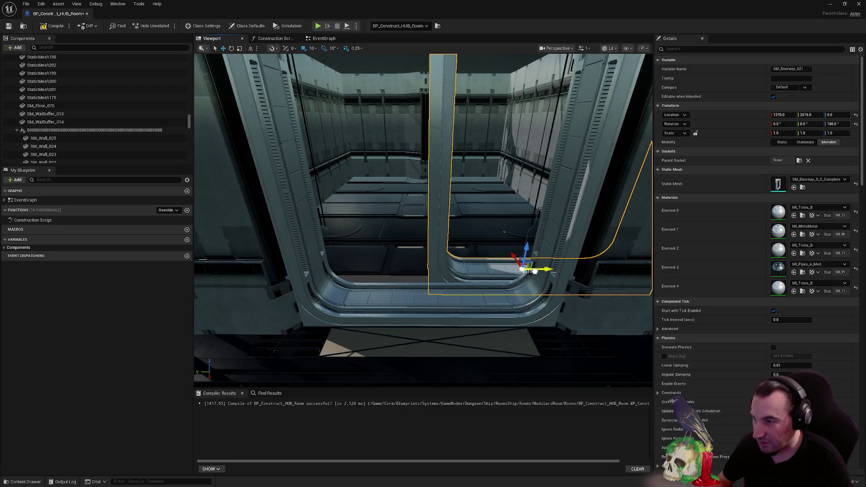
mouse_move(460, 278)
mouse_down()
mouse_move(406, 252)
mouse_move(344, 315)
mouse_move(307, 239)
mouse_move(315, 246)
mouse_up()
click(344, 315)
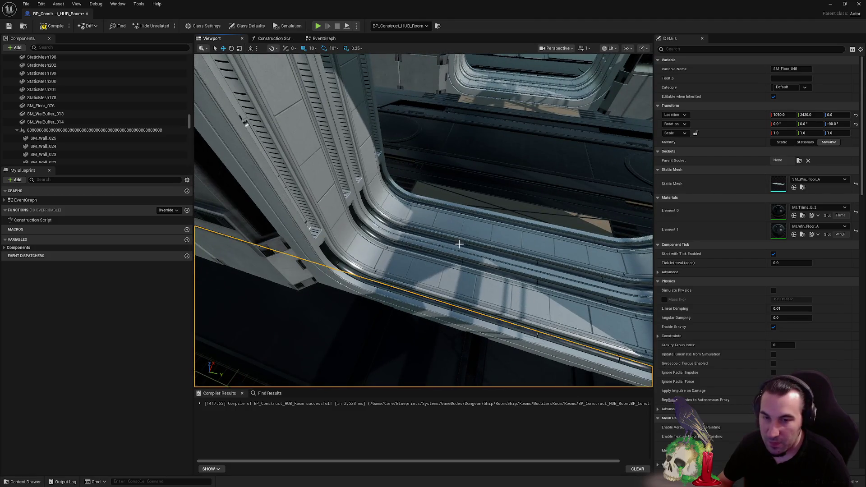
mouse_move(522, 234)
mouse_down()
mouse_move(515, 250)
mouse_move(492, 246)
mouse_up()
click(493, 256)
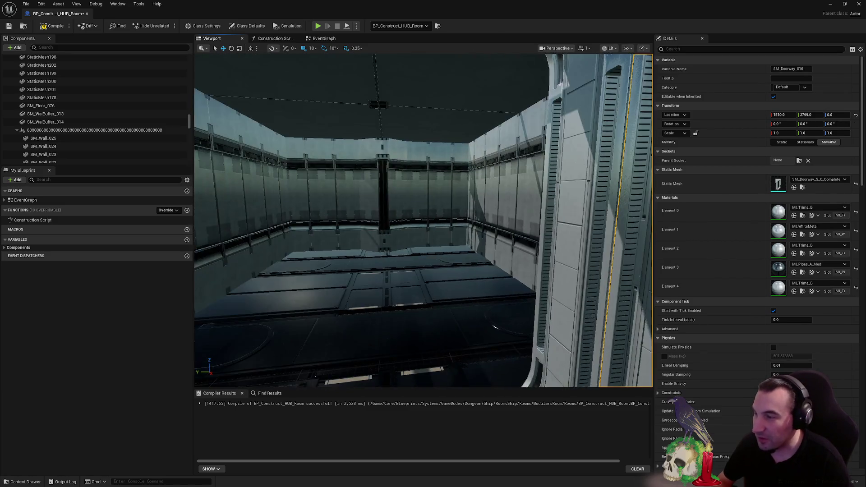
key(f)
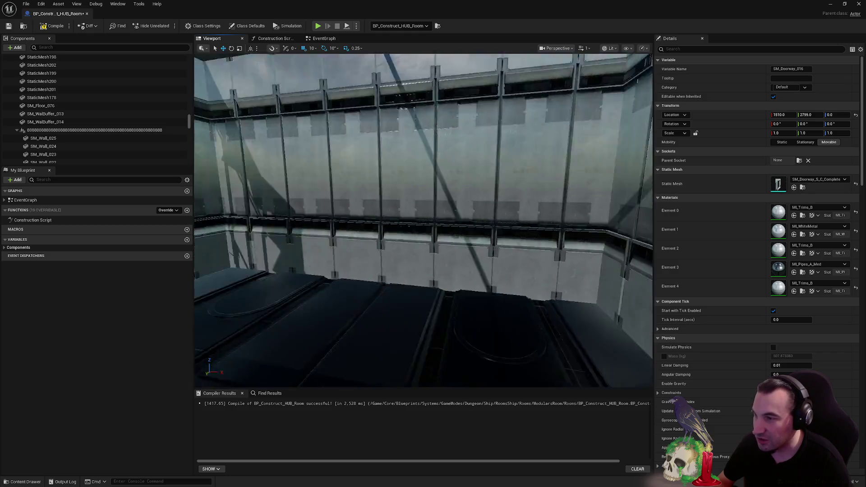